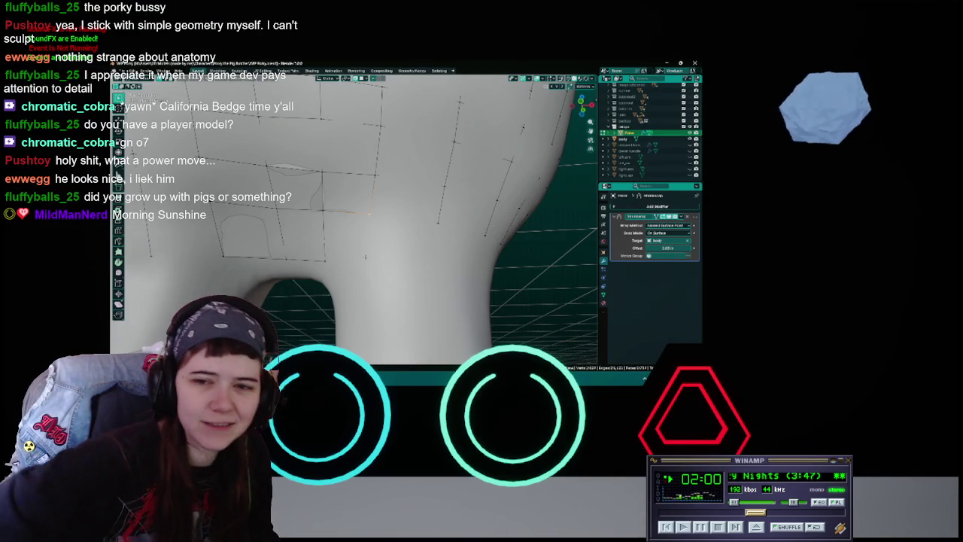
# Save WIP Porky.blend and move the selected retopo vertex into place near the crotch.
pyautogui.hotkey('ctrl', 's')
pyautogui.moveTo(369, 231); pyautogui.dragTo(396, 234, button='middle')
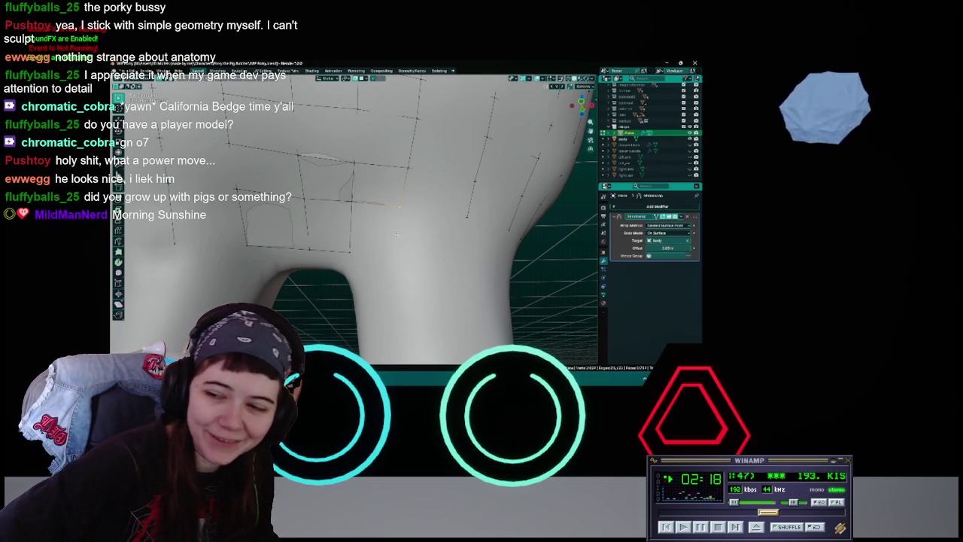
pyautogui.hotkey('ctrl', 's')
pyautogui.moveTo(396, 234)
pyautogui.mouseDown(button='middle')
pyautogui.moveTo(409, 231)
pyautogui.moveTo(390, 252)
pyautogui.mouseUp(button='middle')
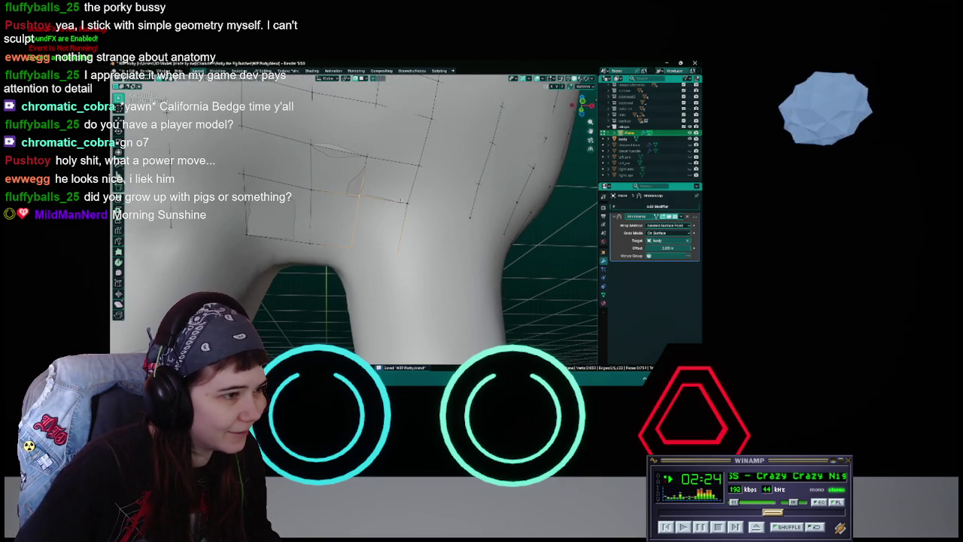
pyautogui.moveTo(428, 232)
pyautogui.mouseDown(button='middle')
pyautogui.moveTo(413, 235)
pyautogui.moveTo(428, 214)
pyautogui.mouseUp(button='middle')
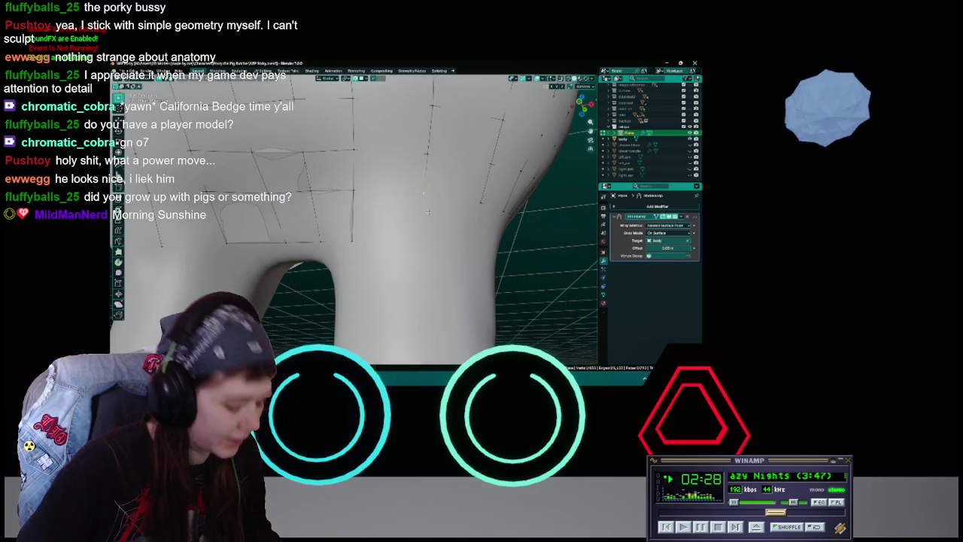
pyautogui.press('g')
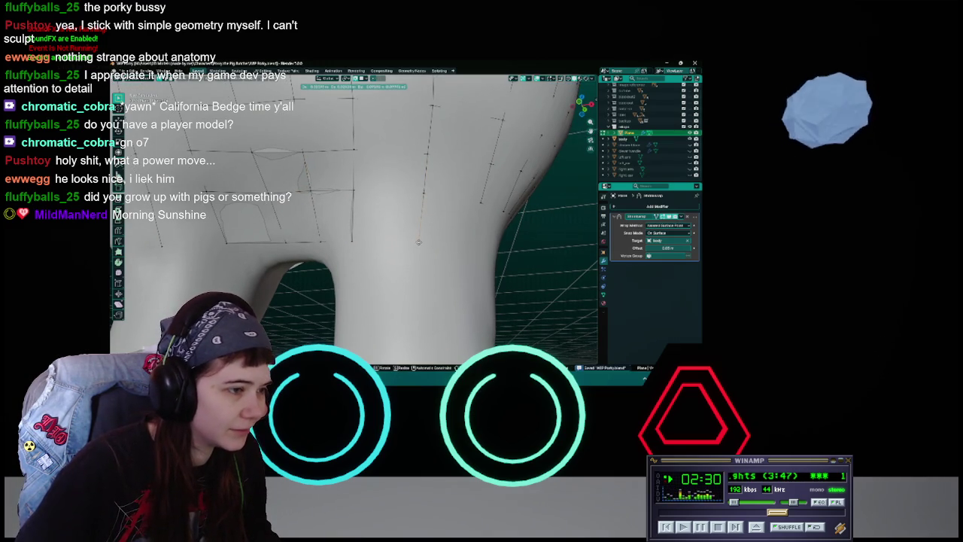
pyautogui.click(418, 241)
# Select a short retopo edge and move it into position on the inner thigh.
pyautogui.click(352, 226)
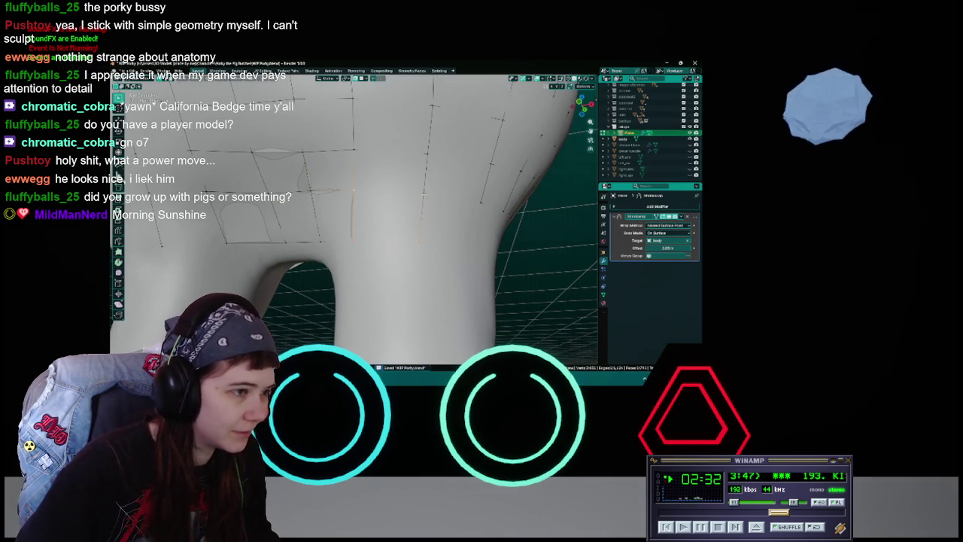
pyautogui.moveTo(435, 245)
pyautogui.mouseDown(button='middle')
pyautogui.moveTo(383, 199)
pyautogui.moveTo(382, 236)
pyautogui.mouseUp(button='middle')
pyautogui.press('g')
pyautogui.click(382, 236)
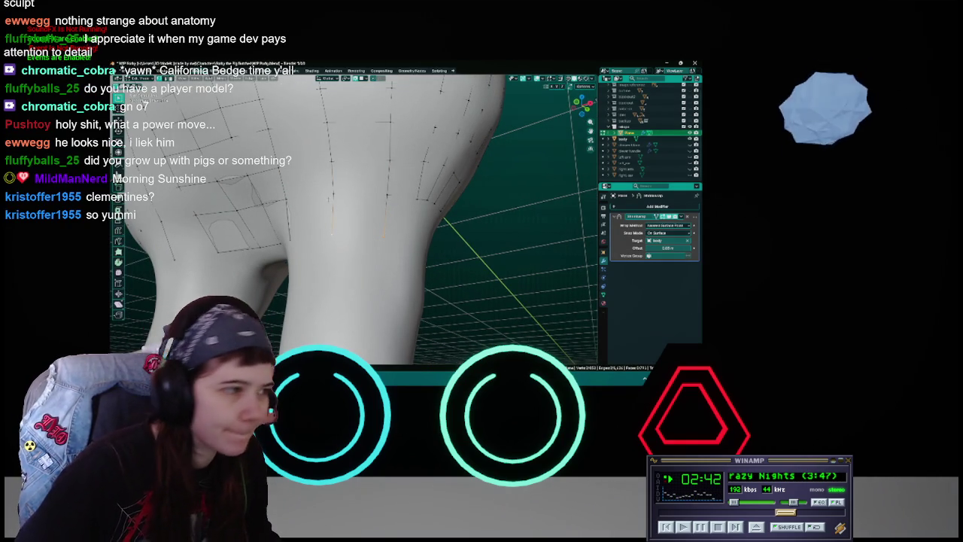
# Select edges on the upper thigh strip, save, and move them to follow the sculpt.
pyautogui.keyDown('alt'); pyautogui.click(386, 195); pyautogui.keyUp('alt')
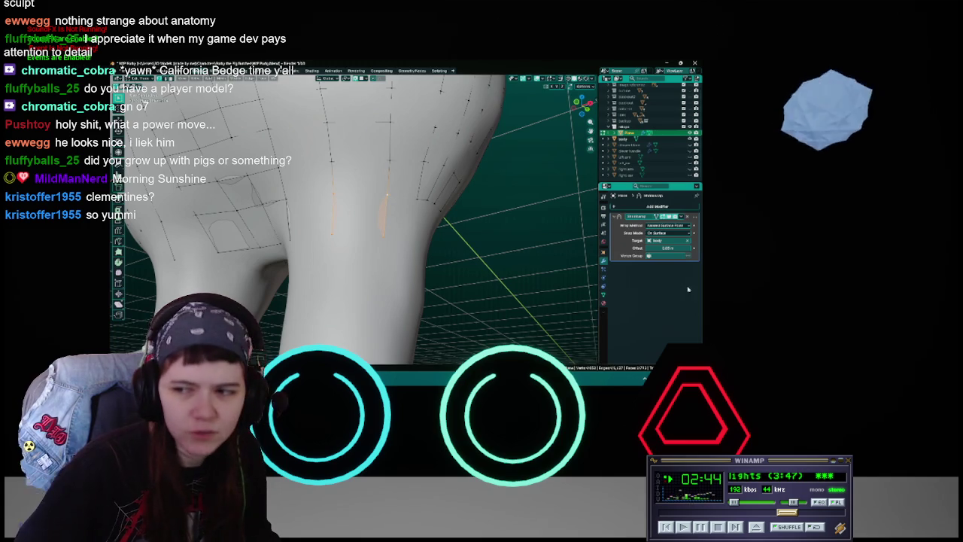
pyautogui.moveTo(387, 195)
pyautogui.mouseDown(button='middle')
pyautogui.moveTo(373, 260)
pyautogui.moveTo(361, 258)
pyautogui.mouseUp(button='middle')
pyautogui.hotkey('ctrl', 's')
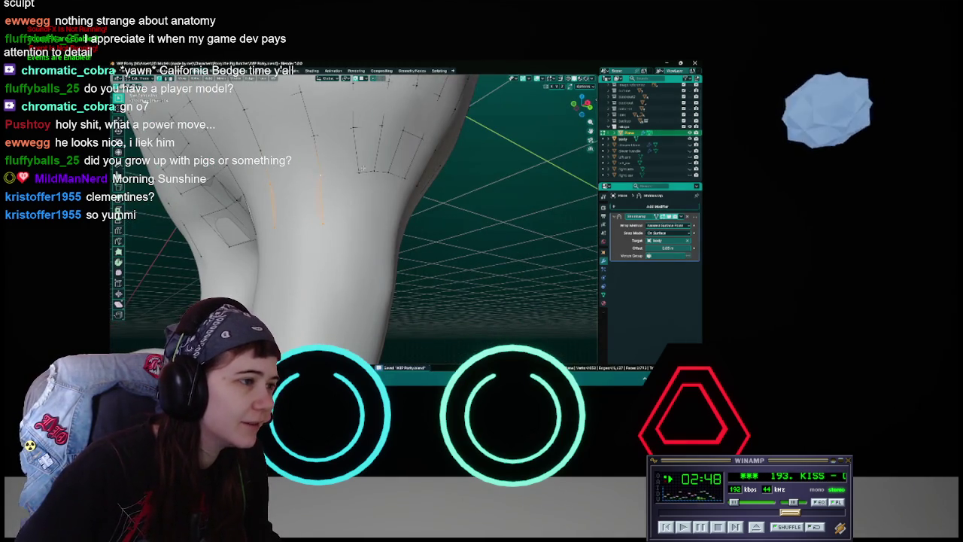
pyautogui.moveTo(366, 166); pyautogui.dragTo(363, 223, button='middle')
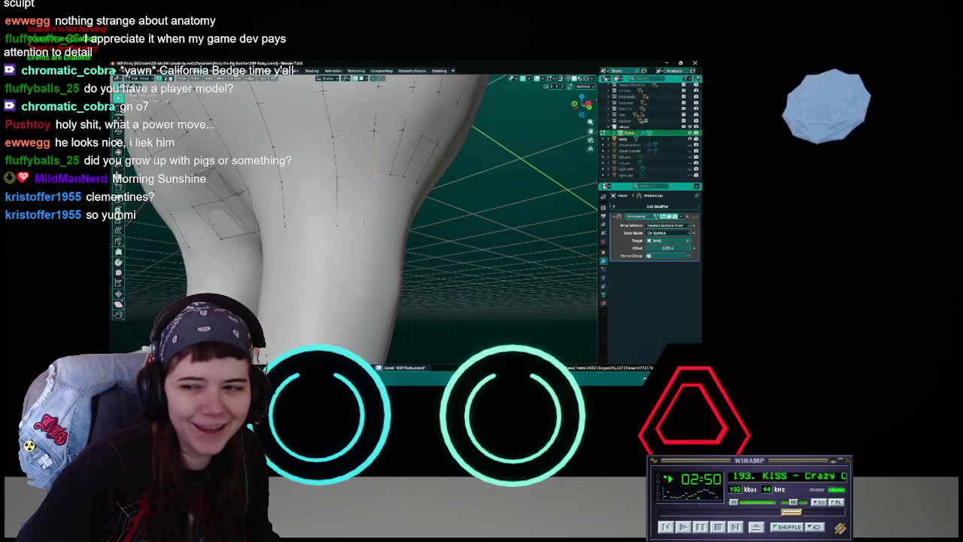
pyautogui.press('g')
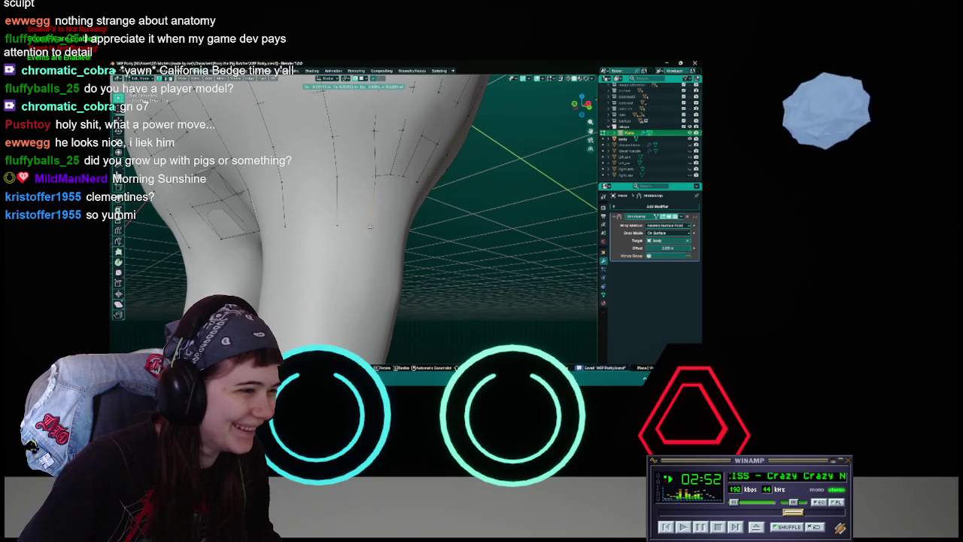
pyautogui.click(369, 225)
pyautogui.scroll(3, 361, 225)
pyautogui.click(340, 146)
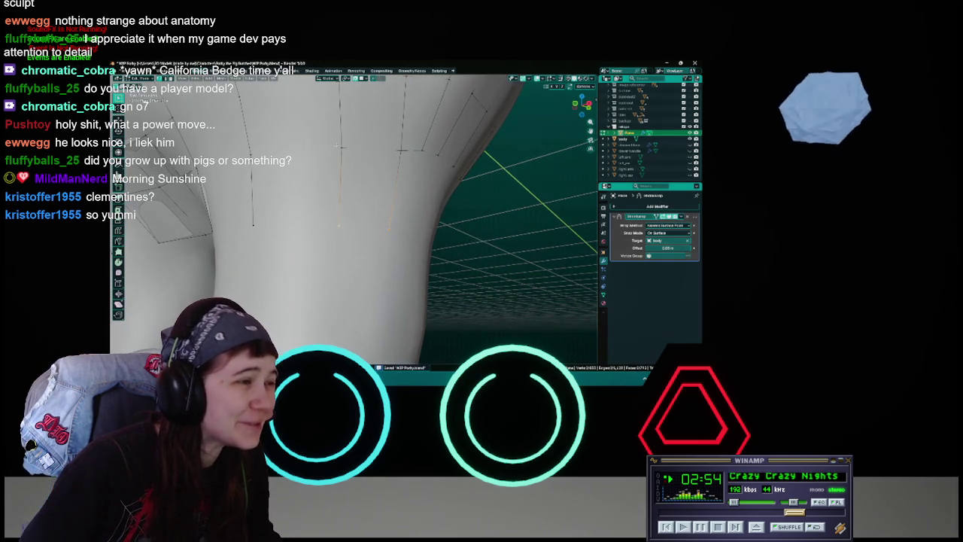
# Move a face on the thigh strip onto the surface and save.
pyautogui.click(402, 148)
pyautogui.moveTo(402, 150)
pyautogui.mouseDown(button='middle')
pyautogui.moveTo(403, 197)
pyautogui.moveTo(369, 147)
pyautogui.moveTo(357, 190)
pyautogui.mouseUp(button='middle')
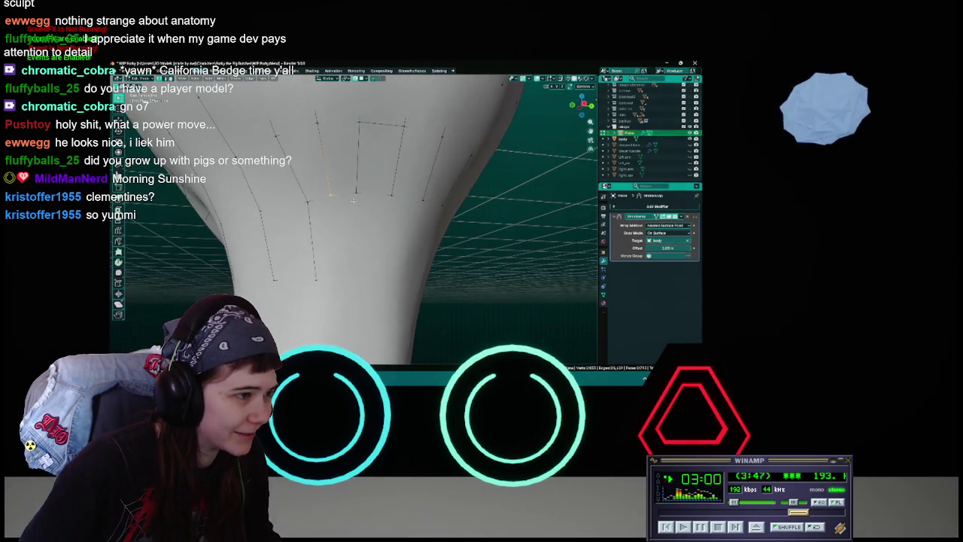
pyautogui.press('g')
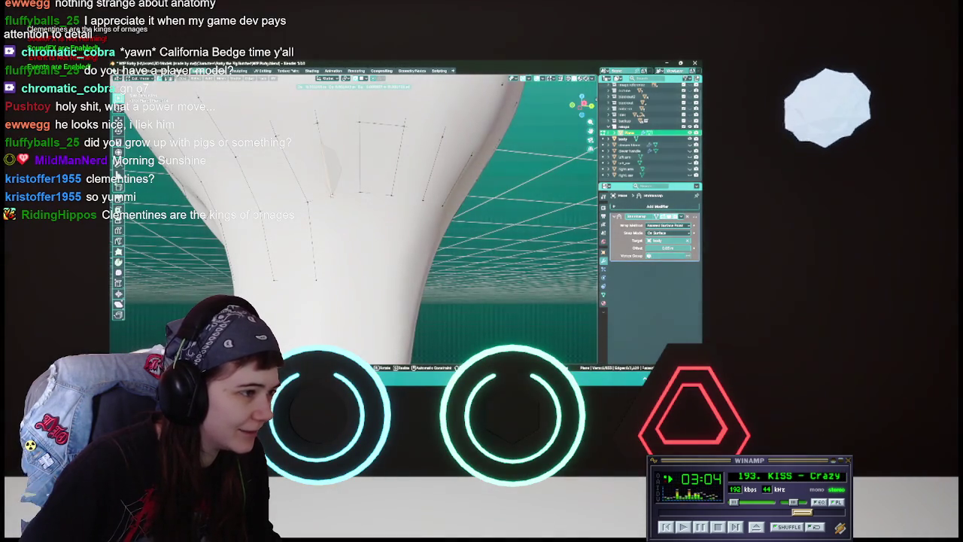
pyautogui.click(331, 194)
pyautogui.moveTo(332, 194); pyautogui.dragTo(345, 188, button='middle')
pyautogui.hotkey('ctrl', 's')
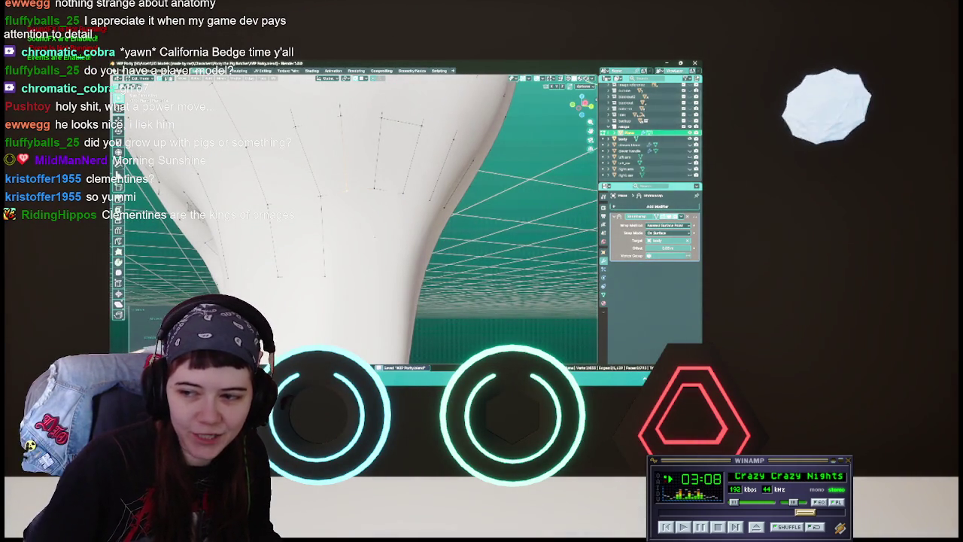
# Inspect the thigh strips from several angles and reposition the selected vertices.
pyautogui.moveTo(344, 188); pyautogui.dragTo(323, 203, button='middle')
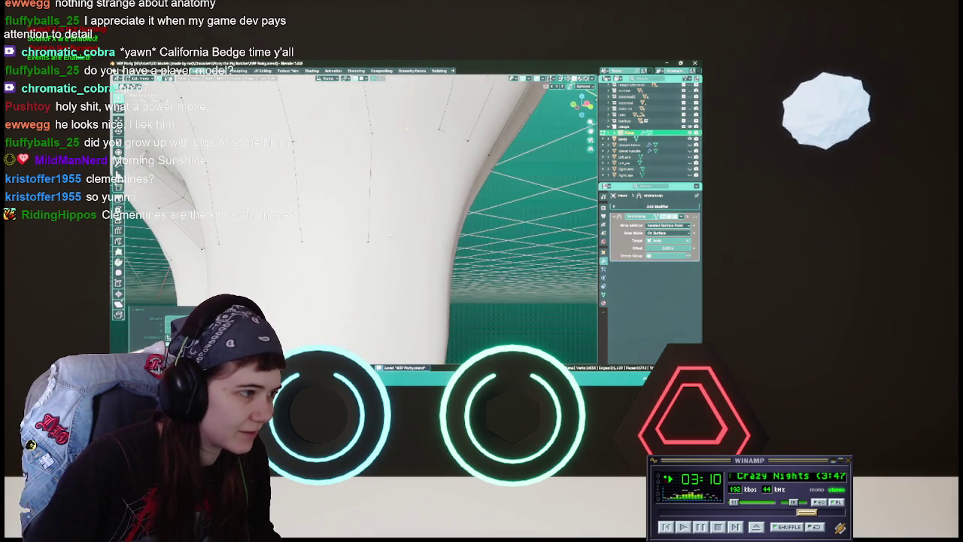
pyautogui.moveTo(324, 203); pyautogui.dragTo(331, 200, button='middle')
pyautogui.moveTo(391, 242); pyautogui.dragTo(382, 223, button='middle')
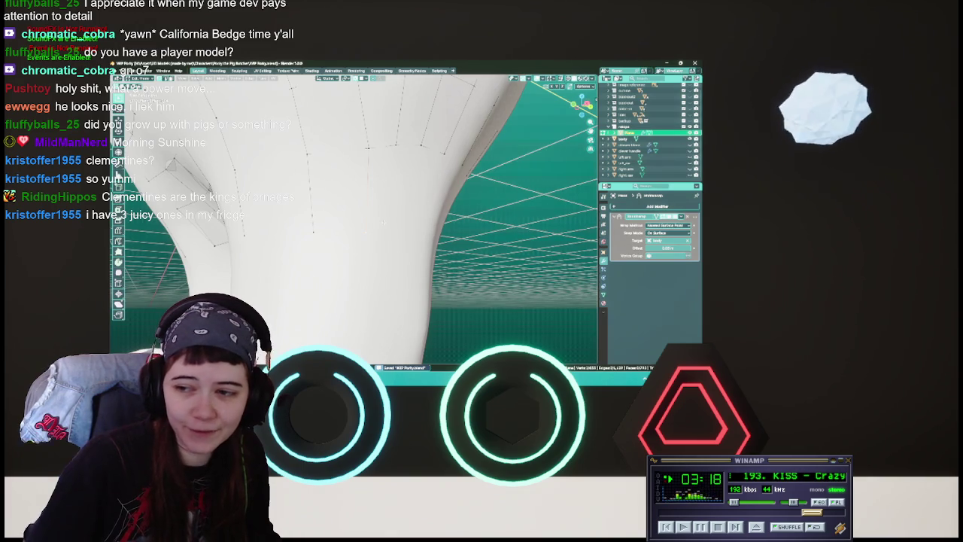
pyautogui.moveTo(383, 223); pyautogui.dragTo(383, 226, button='middle')
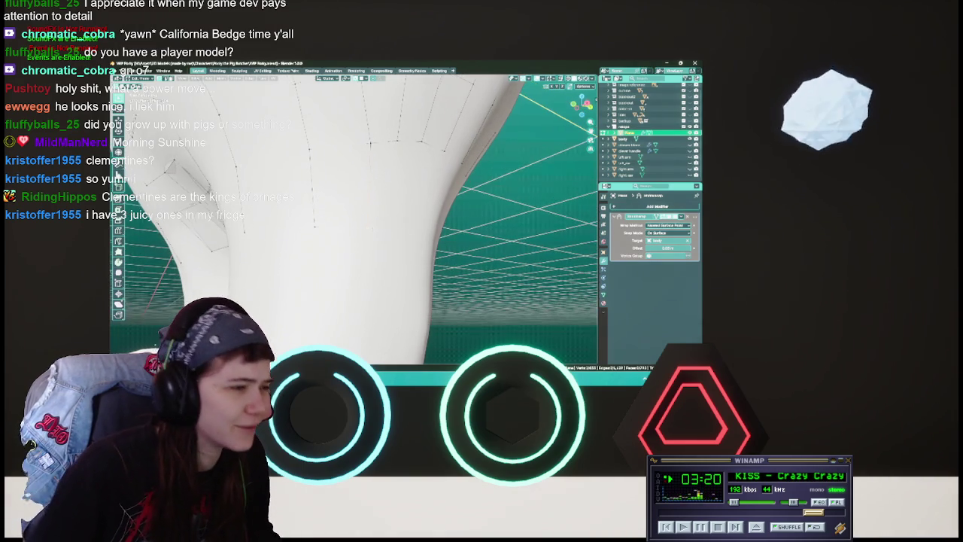
pyautogui.press('g')
pyautogui.press('Return')
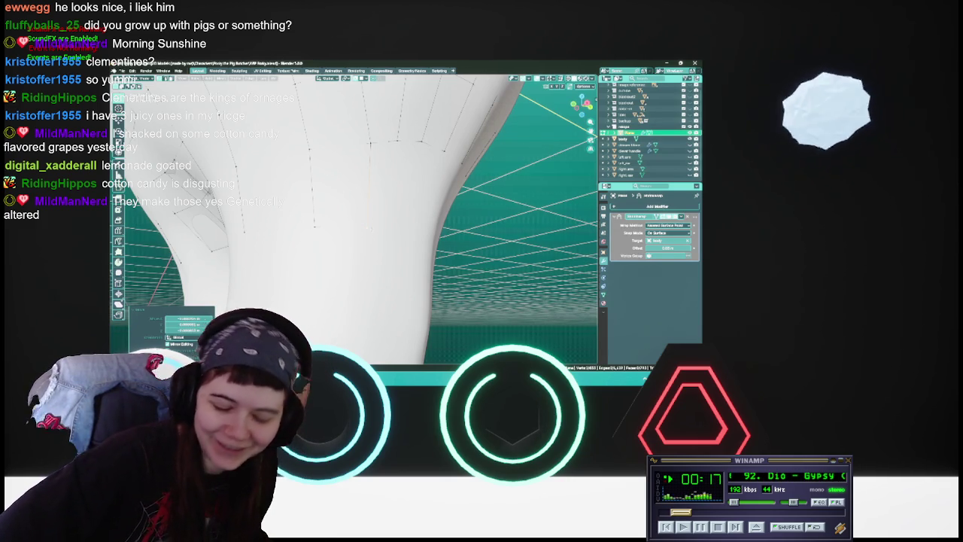
# Save WIP Porky.blend and adjust a selected vertex on the thigh strip.
pyautogui.moveTo(366, 226); pyautogui.dragTo(361, 174, button='middle')
pyautogui.hotkey('ctrl', 's')
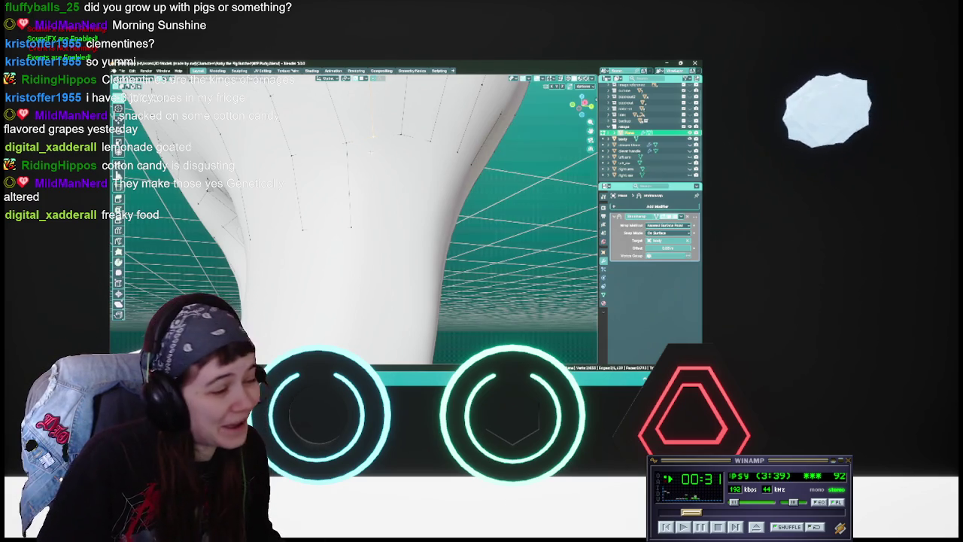
pyautogui.moveTo(354, 218); pyautogui.dragTo(406, 188, button='middle')
pyautogui.hotkey('ctrl', 's')
pyautogui.moveTo(353, 210); pyautogui.dragTo(388, 198, button='middle')
pyautogui.press('g')
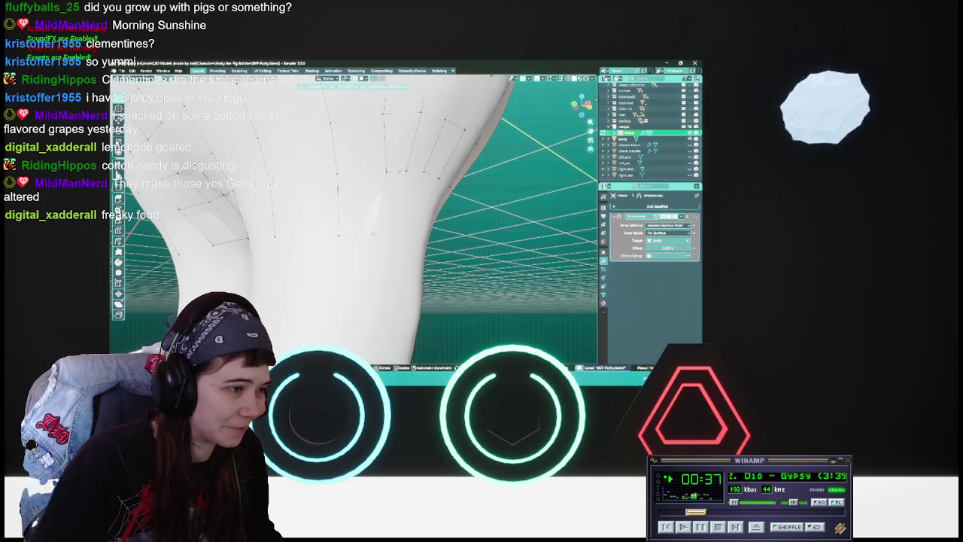
pyautogui.press('Escape')
pyautogui.moveTo(374, 233); pyautogui.dragTo(395, 211, button='middle')
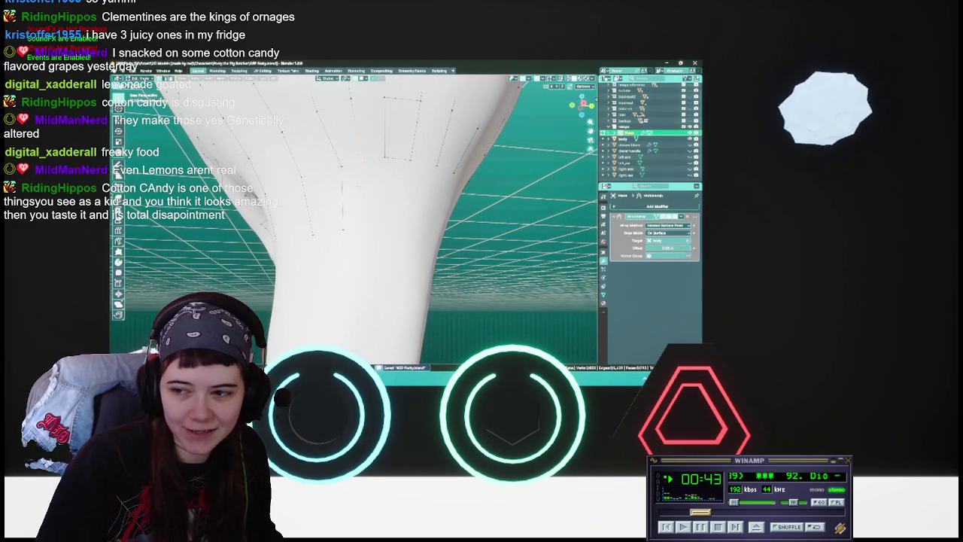
# Save, then move another thigh vertex twice until it hugs the sculpt.
pyautogui.moveTo(361, 226); pyautogui.dragTo(384, 218, button='middle')
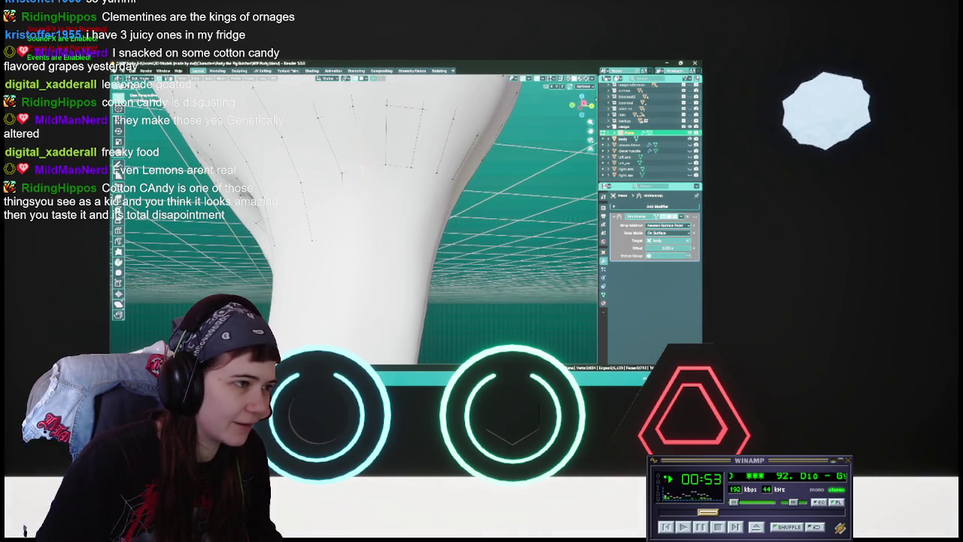
pyautogui.hotkey('ctrl', 's')
pyautogui.moveTo(354, 218); pyautogui.dragTo(376, 211, button='middle')
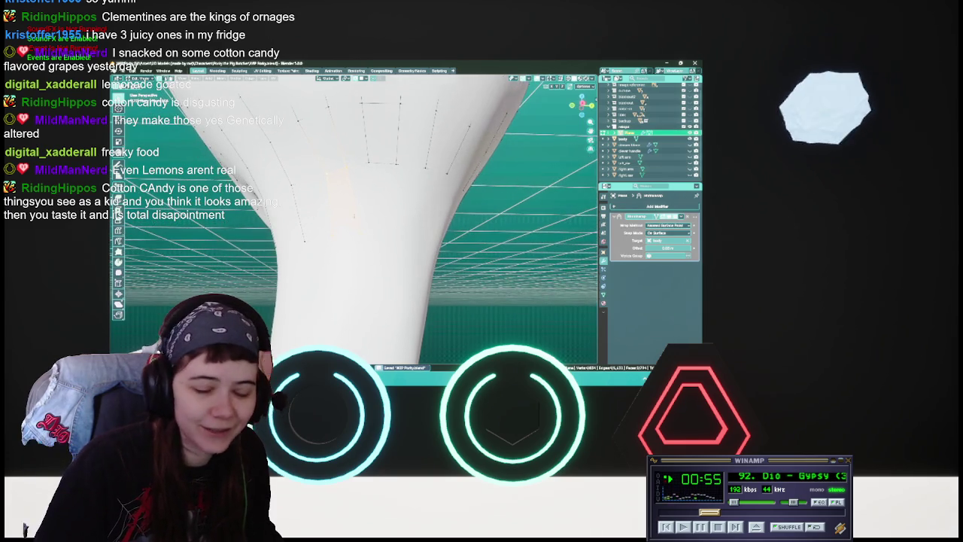
pyautogui.press('g')
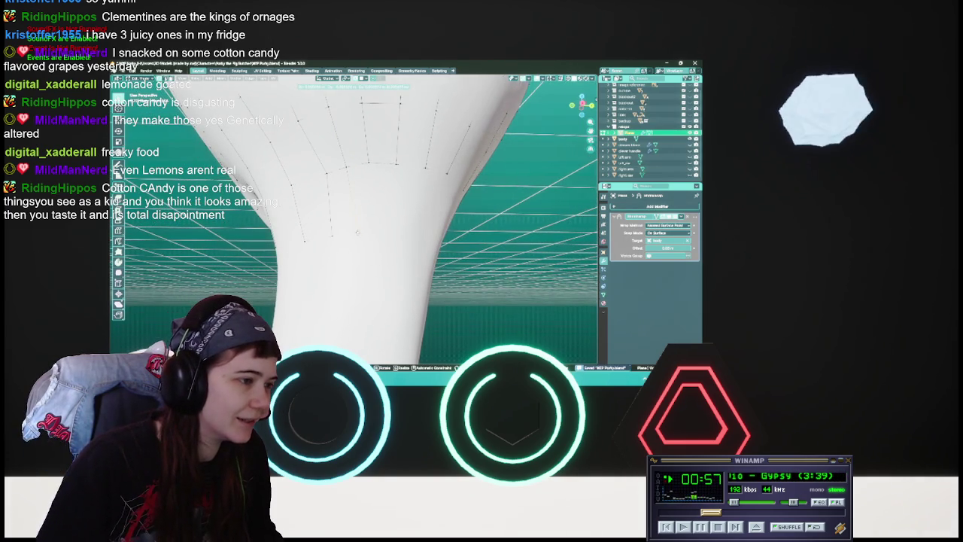
pyautogui.press('Return')
pyautogui.press('g')
pyautogui.press('Return')
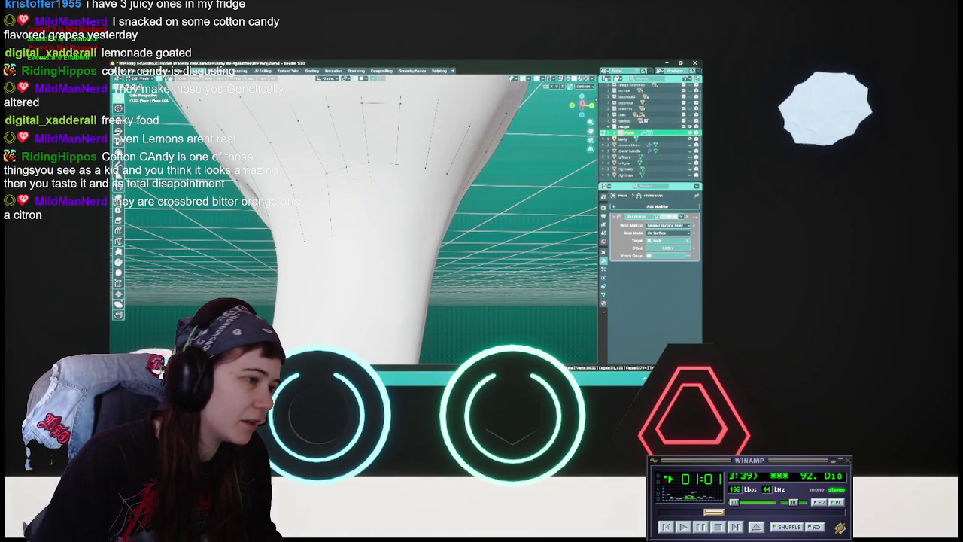
# Check the thigh strips, switch the mesh's editing mode, and save.
pyautogui.moveTo(353, 218)
pyautogui.mouseDown(button='middle')
pyautogui.moveTo(323, 226)
pyautogui.moveTo(361, 214)
pyautogui.moveTo(356, 225)
pyautogui.mouseUp(button='middle')
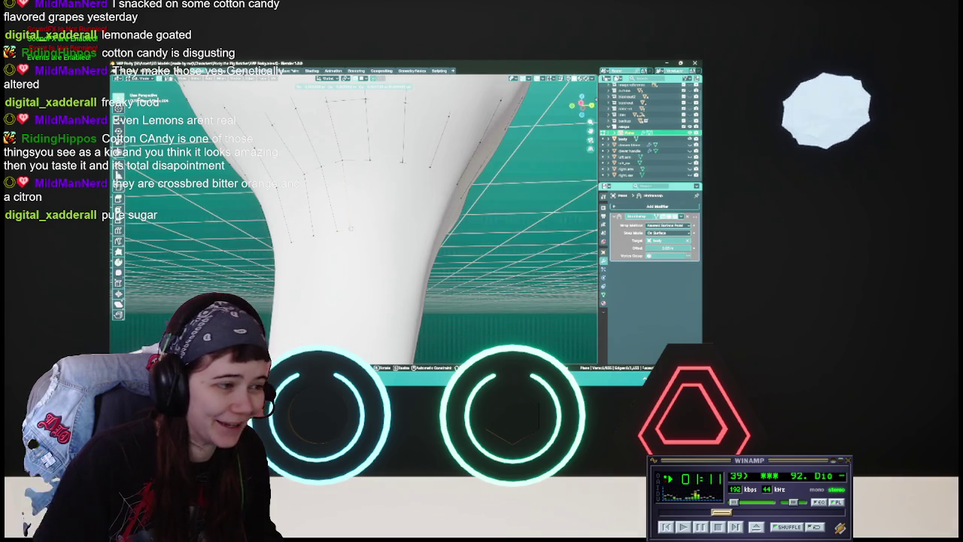
pyautogui.press('Tab')
pyautogui.hotkey('ctrl', 's')
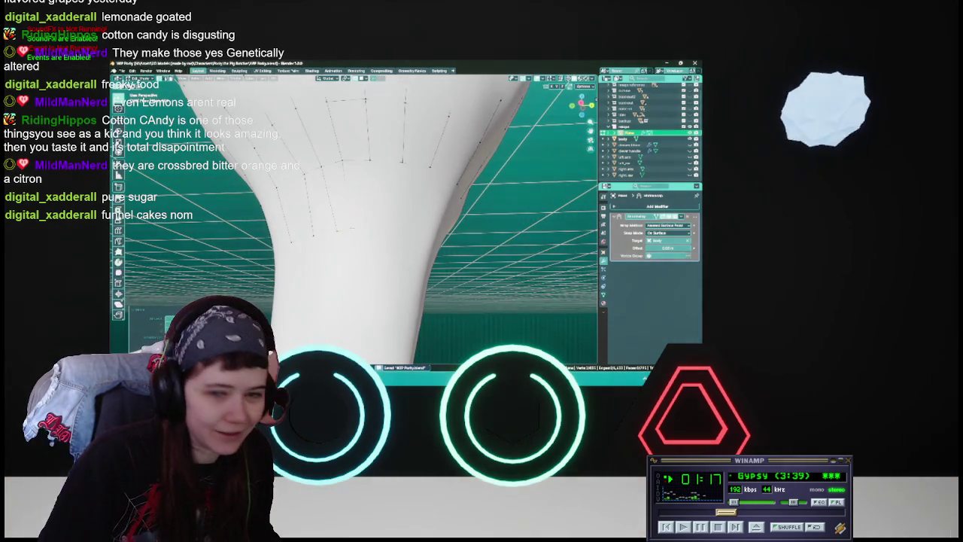
pyautogui.moveTo(352, 228); pyautogui.dragTo(374, 160, button='middle')
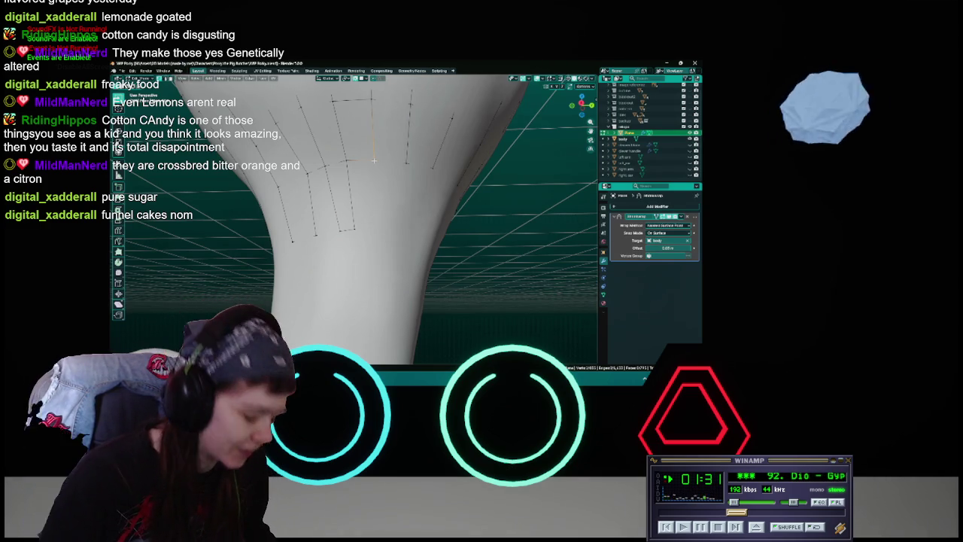
# Move two retopology vertices on the upper leg into place and save.
pyautogui.moveTo(374, 160)
pyautogui.mouseDown(button='middle')
pyautogui.moveTo(390, 201)
pyautogui.moveTo(369, 180)
pyautogui.mouseUp(button='middle')
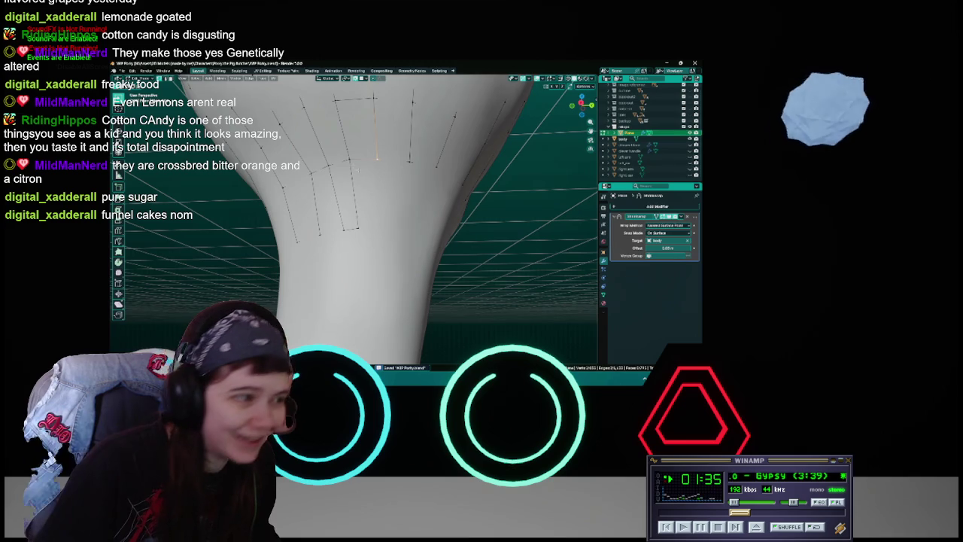
pyautogui.press('g')
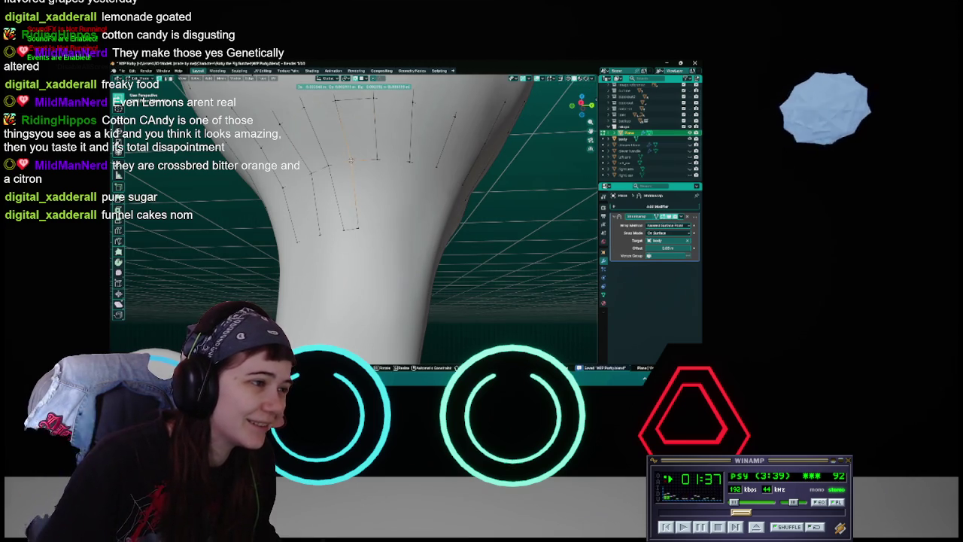
pyautogui.click(412, 195)
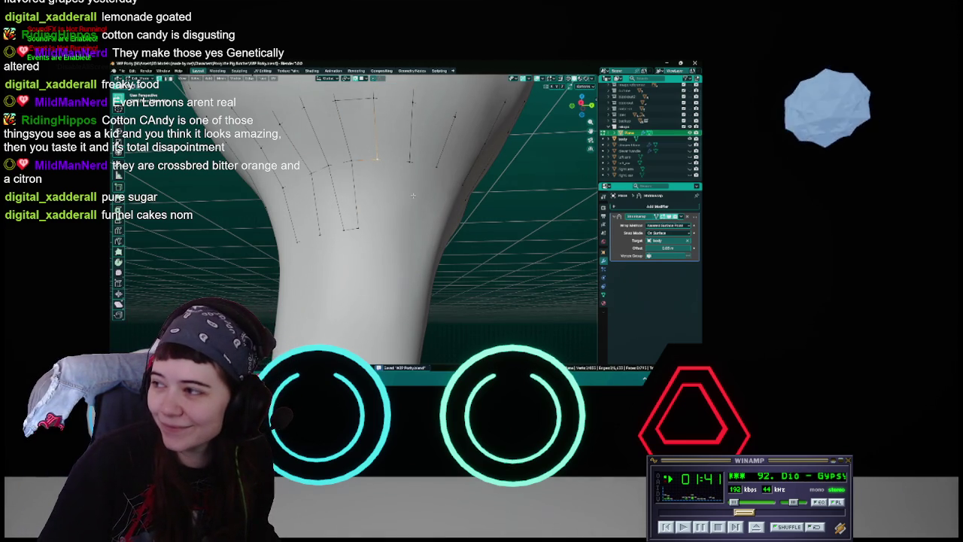
pyautogui.moveTo(412, 196); pyautogui.dragTo(369, 220, button='middle')
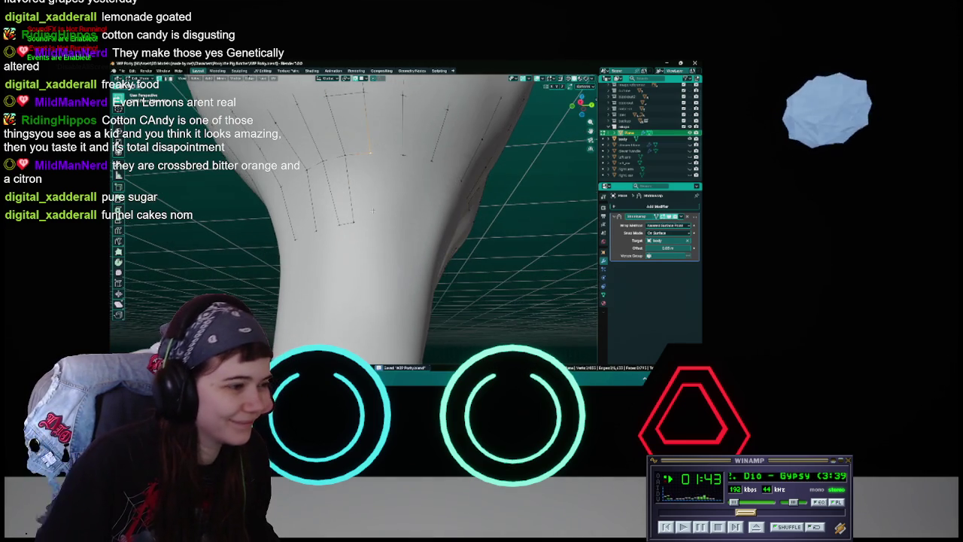
pyautogui.press('g')
pyautogui.click(369, 222)
pyautogui.hotkey('ctrl', 's')
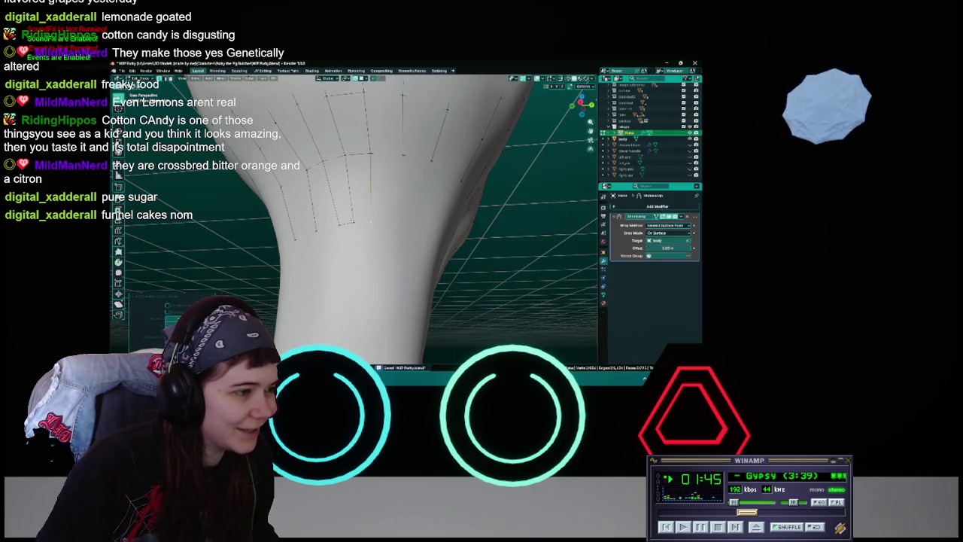
# Move a vertex downward, then select and move the face strip on the thigh.
pyautogui.moveTo(370, 154); pyautogui.dragTo(387, 200, button='middle')
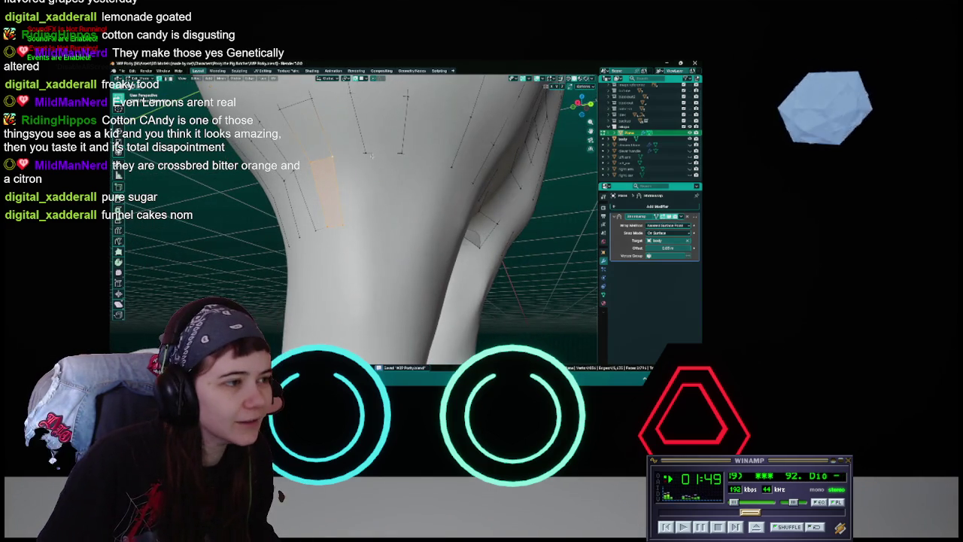
pyautogui.moveTo(388, 202); pyautogui.dragTo(379, 186, button='middle')
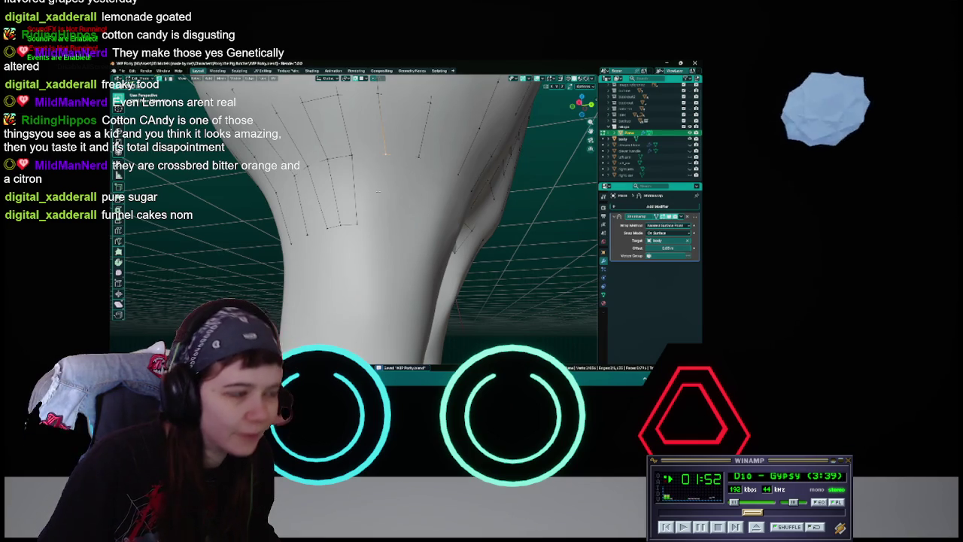
pyautogui.press('g')
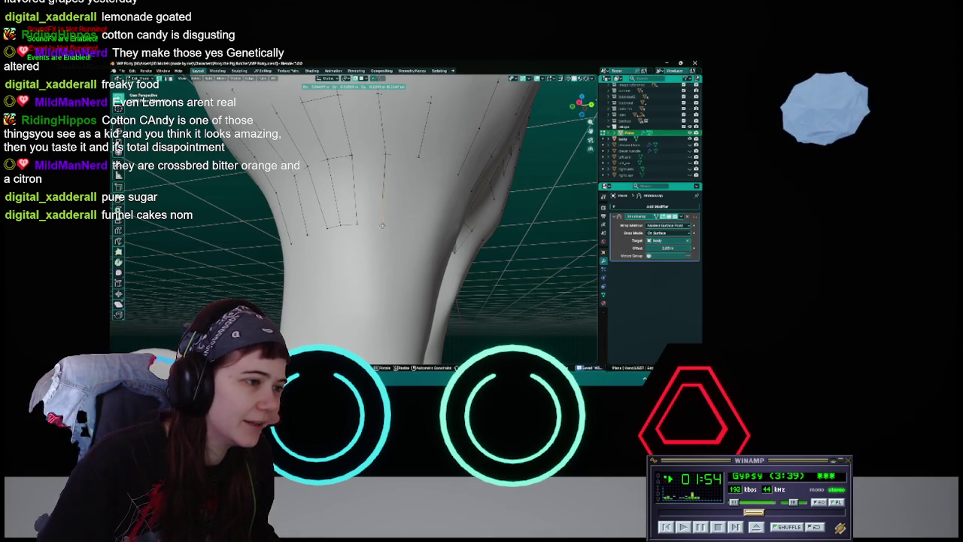
pyautogui.click(363, 224)
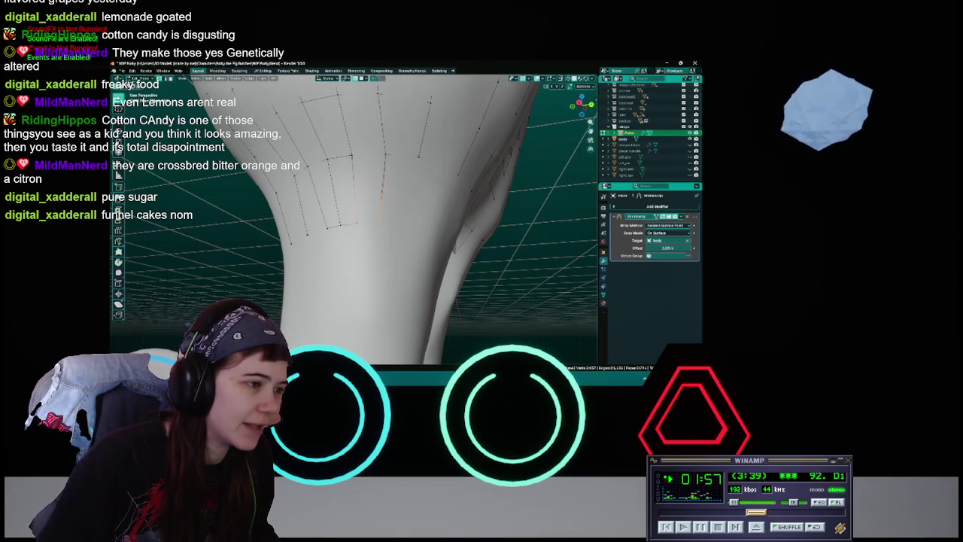
pyautogui.keyDown('ctrl'); pyautogui.click(388, 202); pyautogui.keyUp('ctrl')
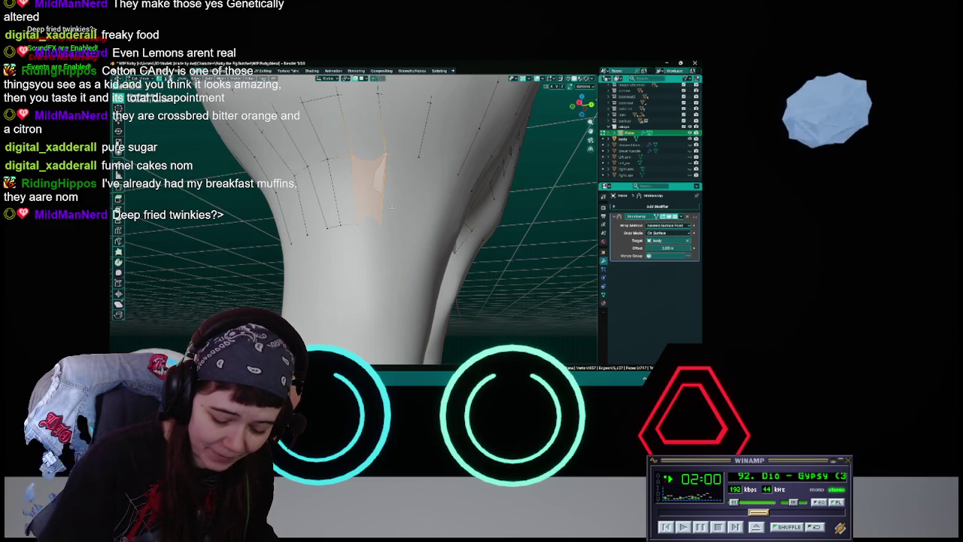
pyautogui.press('g')
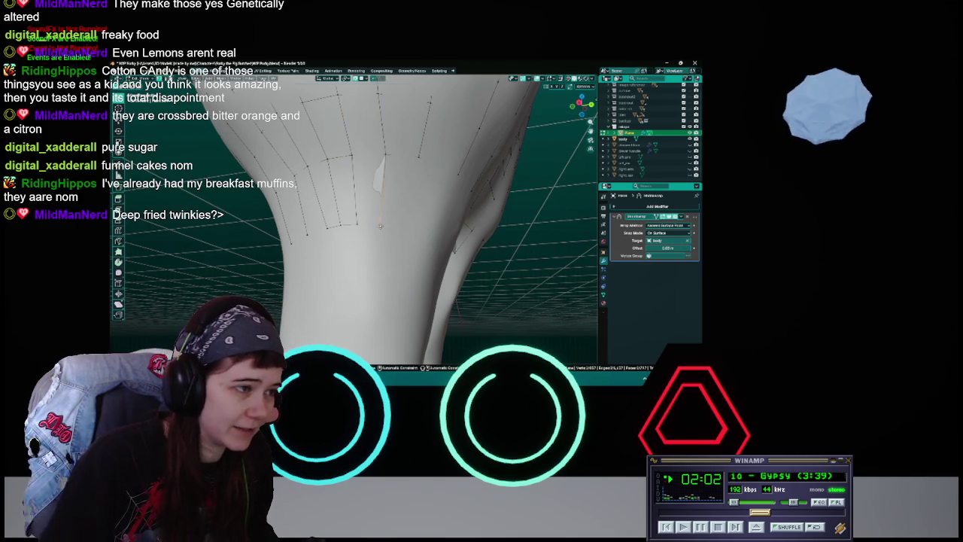
pyautogui.click(381, 224)
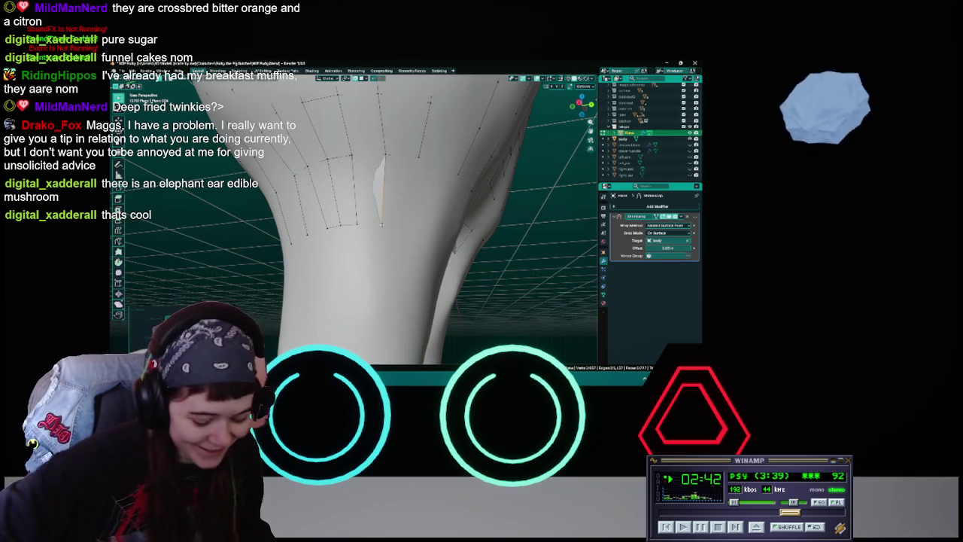
# Save WIP Porky.blend and move the selected upper-thigh edge flush with the sculpt.
pyautogui.moveTo(381, 223)
pyautogui.mouseDown(button='middle')
pyautogui.moveTo(394, 214)
pyautogui.moveTo(388, 202)
pyautogui.mouseUp(button='middle')
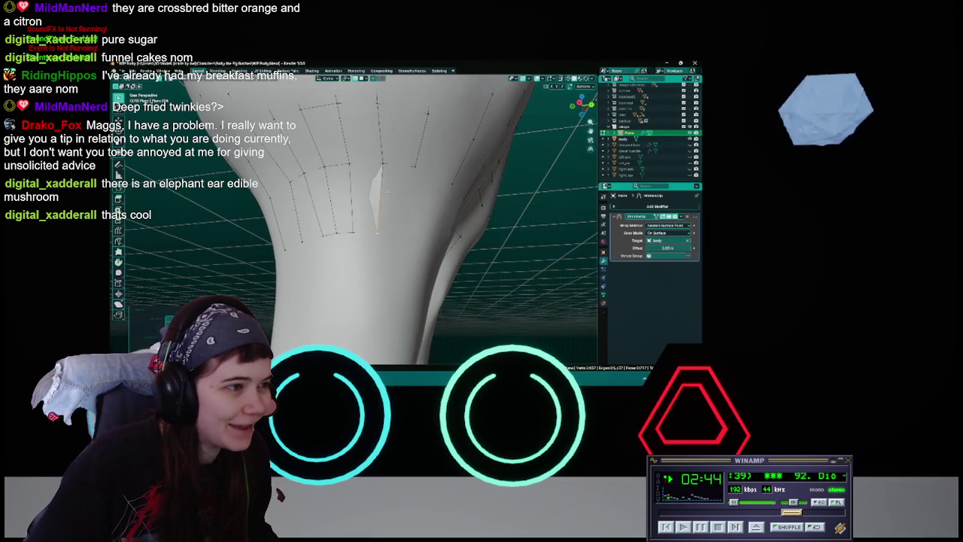
pyautogui.moveTo(382, 163); pyautogui.dragTo(380, 161, button='middle')
pyautogui.hotkey('ctrl', 's')
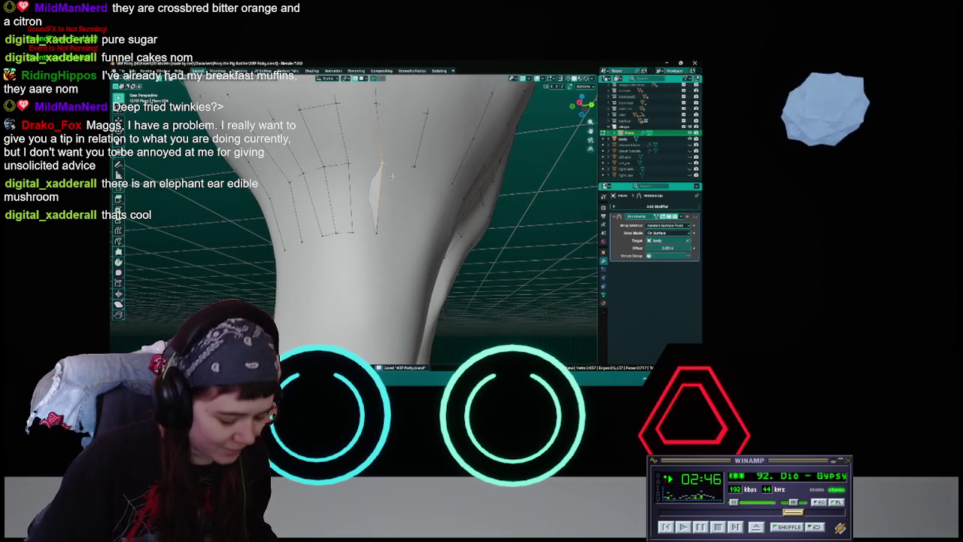
pyautogui.press('g')
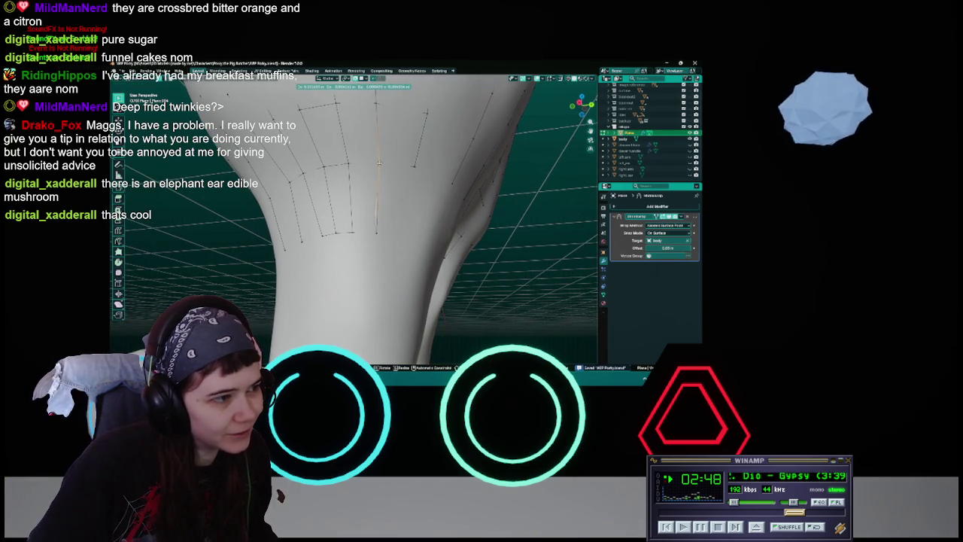
pyautogui.click(379, 164)
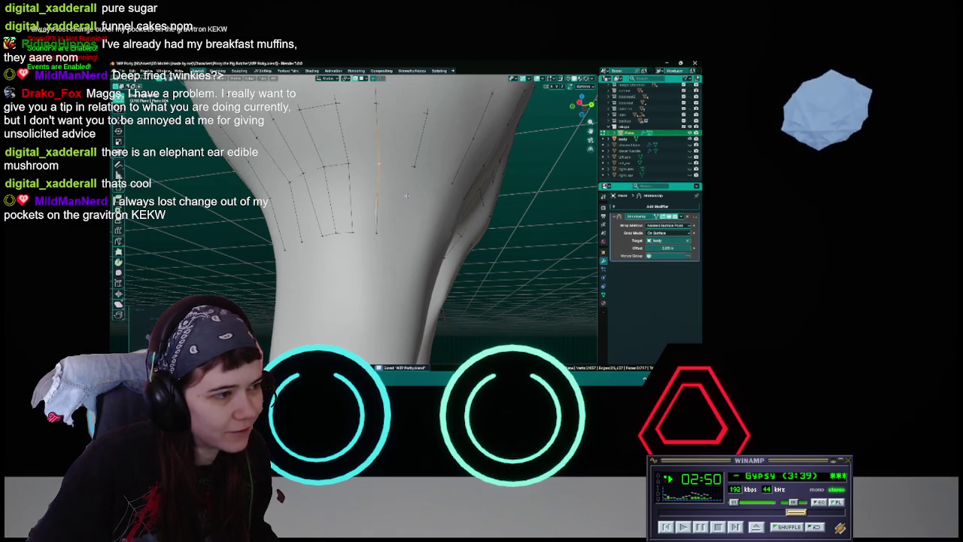
pyautogui.moveTo(379, 164); pyautogui.dragTo(399, 193, button='middle')
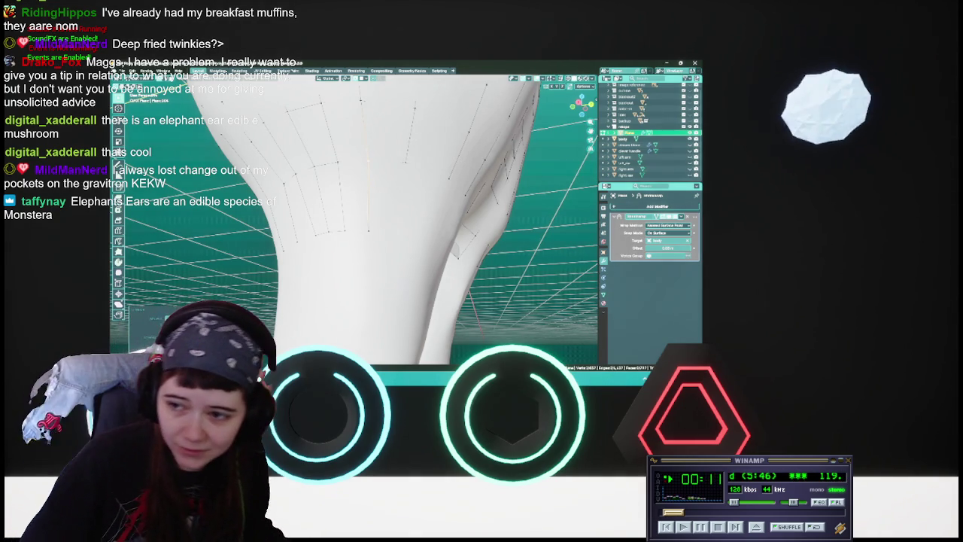
# Save, then move two selected vertices along the thigh-crotch junction onto the sculpt.
pyautogui.moveTo(353, 218)
pyautogui.mouseDown(button='middle')
pyautogui.moveTo(331, 215)
pyautogui.moveTo(342, 210)
pyautogui.mouseUp(button='middle')
pyautogui.hotkey('ctrl', 's')
pyautogui.press('g')
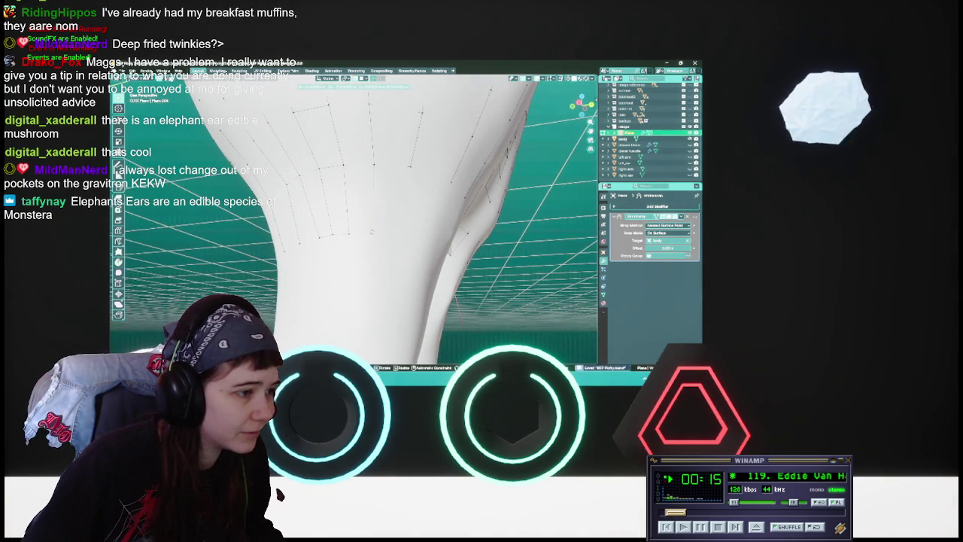
pyautogui.click(373, 232)
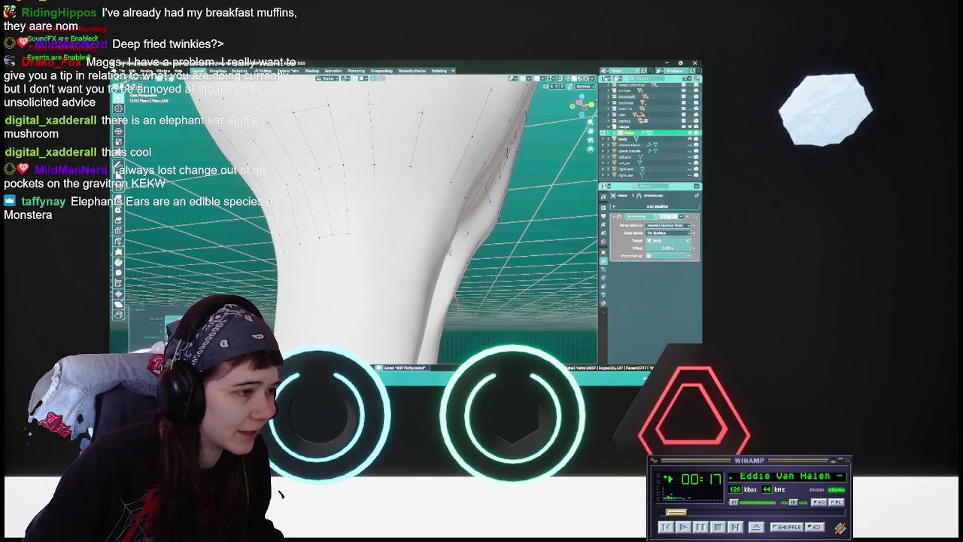
pyautogui.moveTo(412, 227); pyautogui.dragTo(371, 159, button='middle')
pyautogui.press('g')
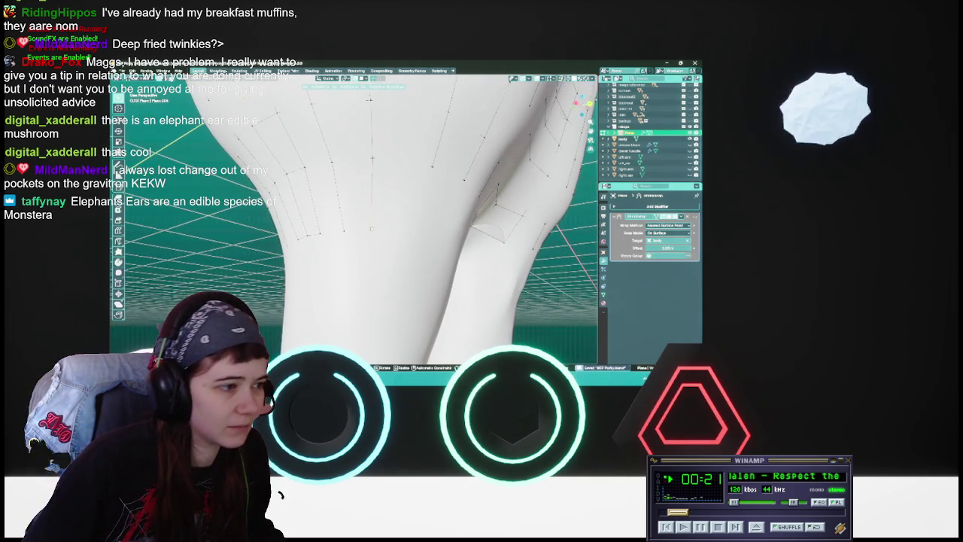
pyautogui.click(372, 160)
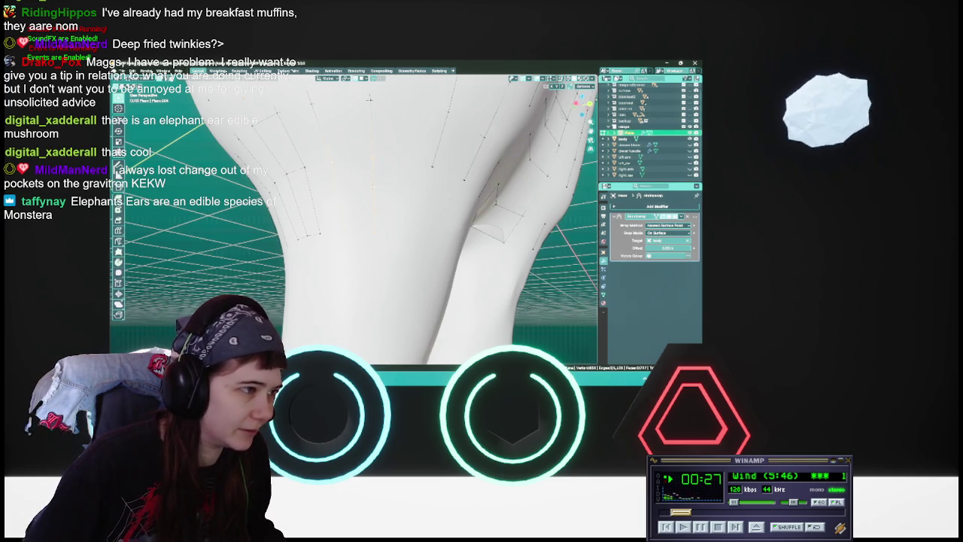
pyautogui.moveTo(248, 466); pyautogui.dragTo(279, 494, button='middle')
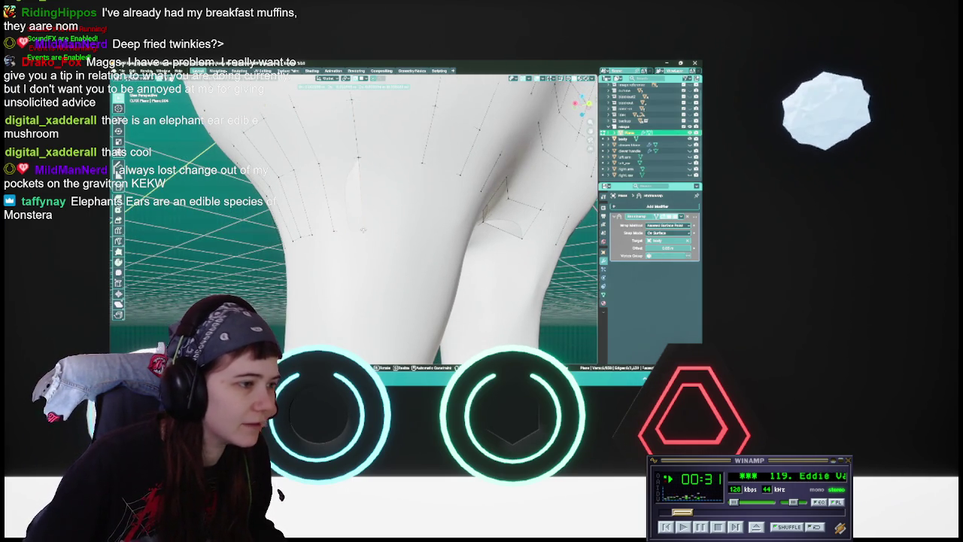
pyautogui.moveTo(279, 494); pyautogui.dragTo(286, 481, button='middle')
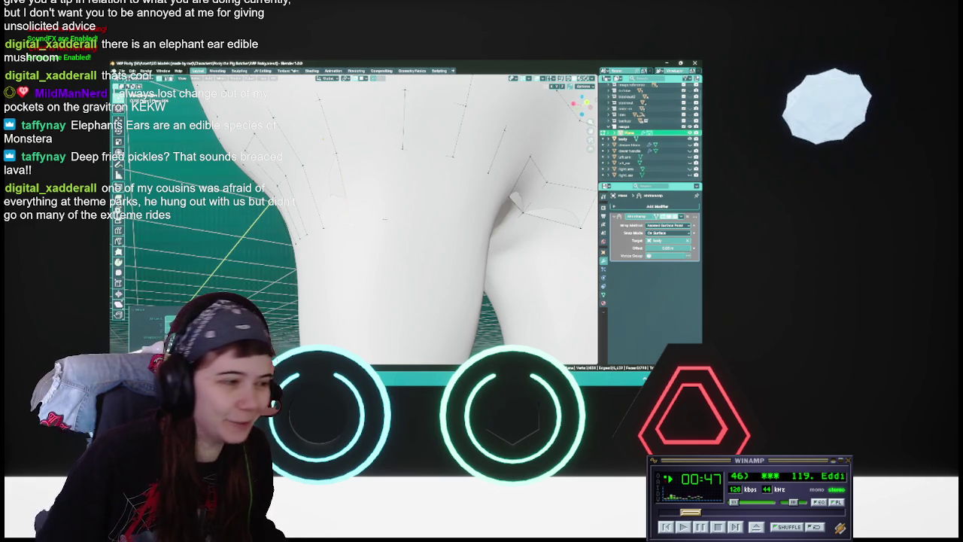
# Save the retopology progress to WIP Party.blend.
pyautogui.hotkey('ctrl', 's')
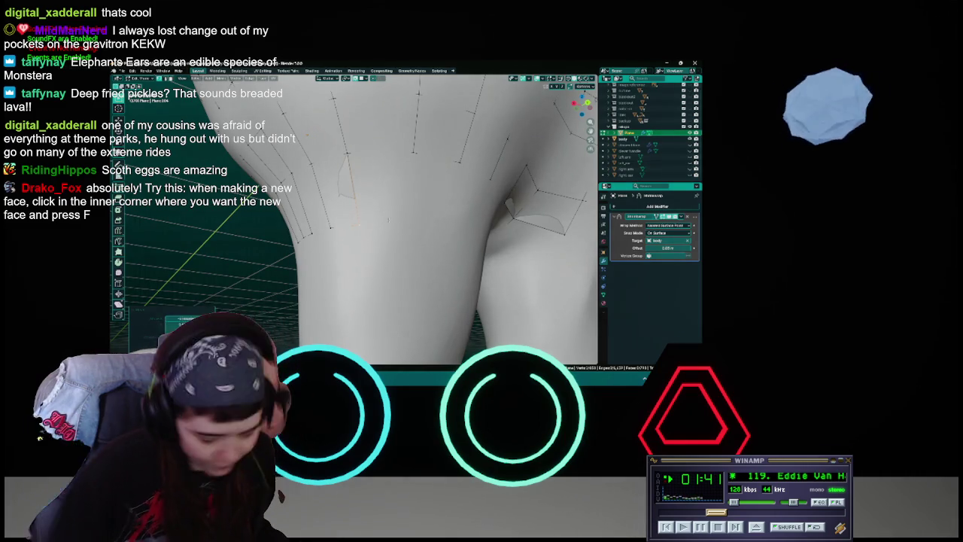
pyautogui.moveTo(451, 226); pyautogui.dragTo(466, 226, button='middle')
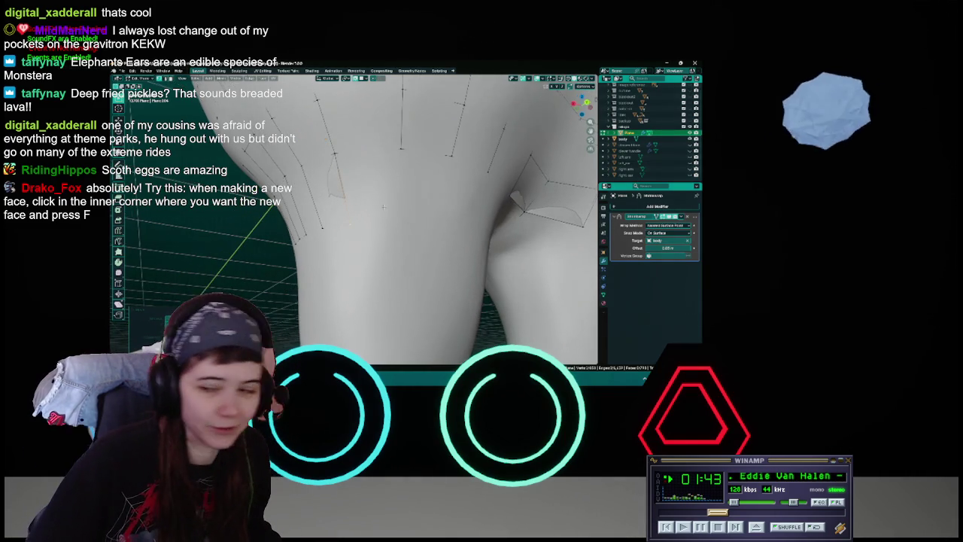
# Move an inner-thigh vertex, fill the selected edges with a face, and save.
pyautogui.moveTo(385, 206)
pyautogui.mouseDown(button='middle')
pyautogui.moveTo(389, 186)
pyautogui.moveTo(400, 215)
pyautogui.mouseUp(button='middle')
pyautogui.press('g')
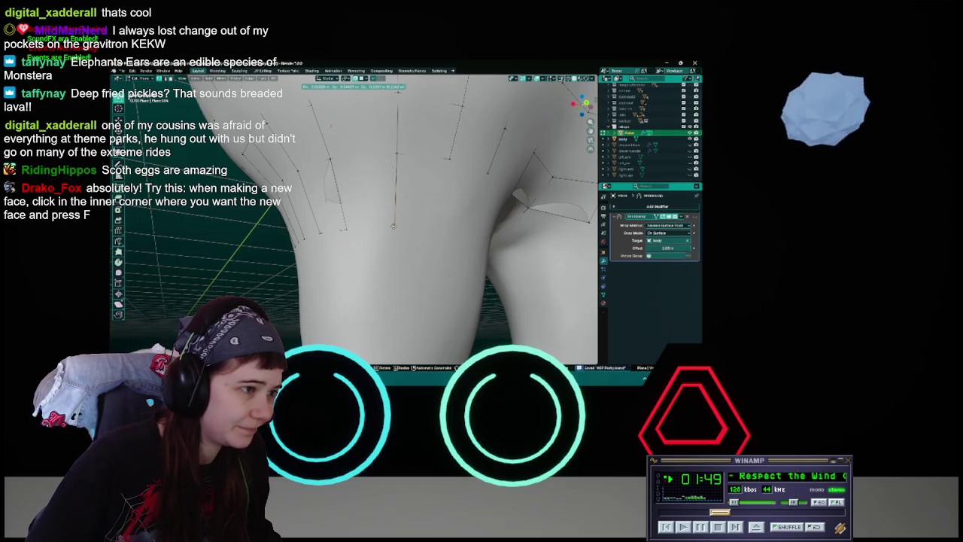
pyautogui.click(392, 226)
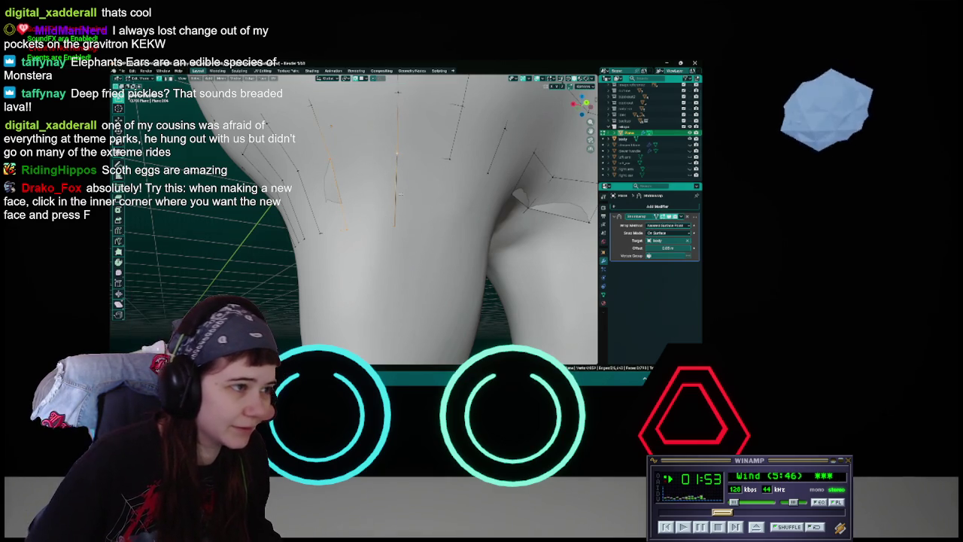
pyautogui.press('f')
pyautogui.hotkey('ctrl', 's')
pyautogui.moveTo(393, 225)
pyautogui.mouseDown(button='middle')
pyautogui.moveTo(381, 220)
pyautogui.moveTo(386, 213)
pyautogui.mouseUp(button='middle')
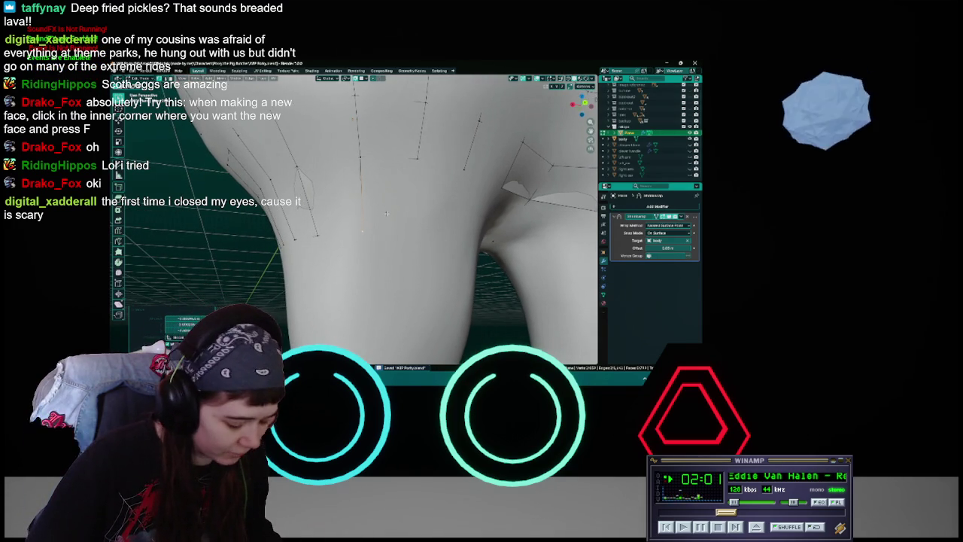
pyautogui.moveTo(385, 213)
pyautogui.mouseDown(button='middle')
pyautogui.moveTo(403, 186)
pyautogui.moveTo(387, 194)
pyautogui.mouseUp(button='middle')
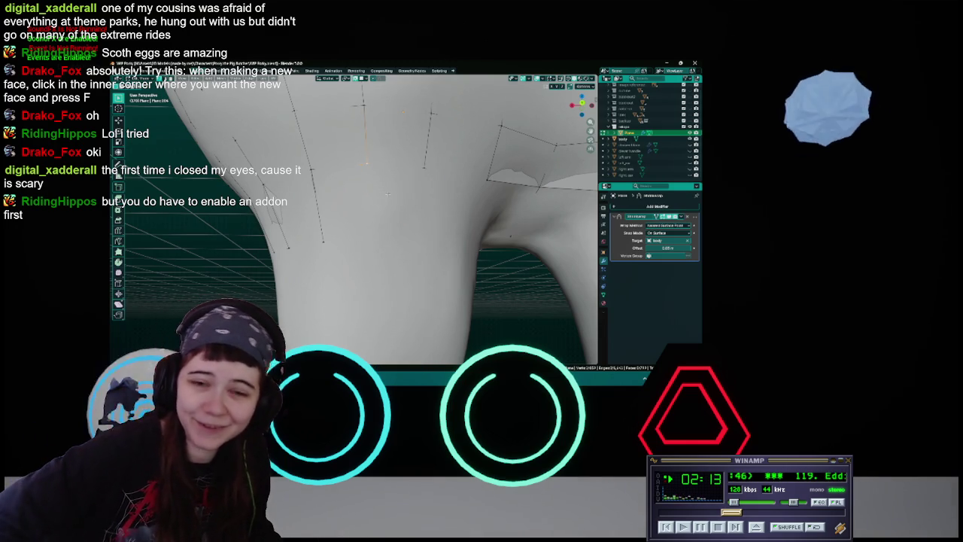
pyautogui.hotkey('ctrl', 's')
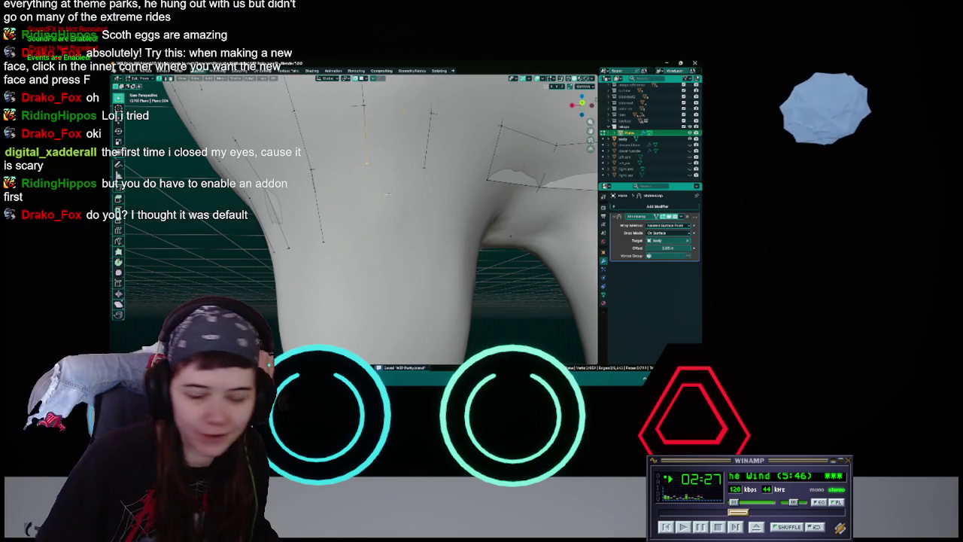
# Move the selected thigh vertices onto the sculpt and save the blend file.
pyautogui.moveTo(361, 225); pyautogui.dragTo(383, 225, button='middle')
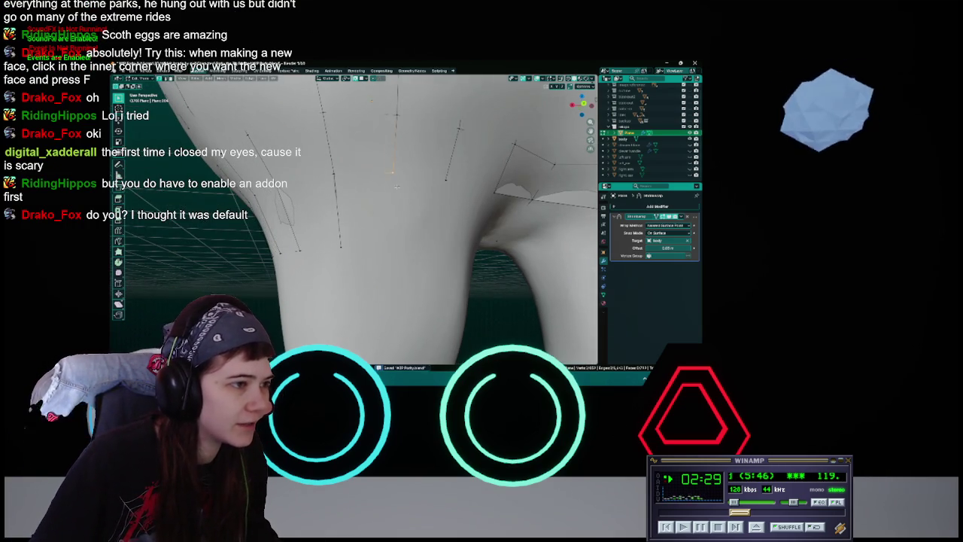
pyautogui.moveTo(396, 186); pyautogui.dragTo(376, 240, button='middle')
pyautogui.press('g')
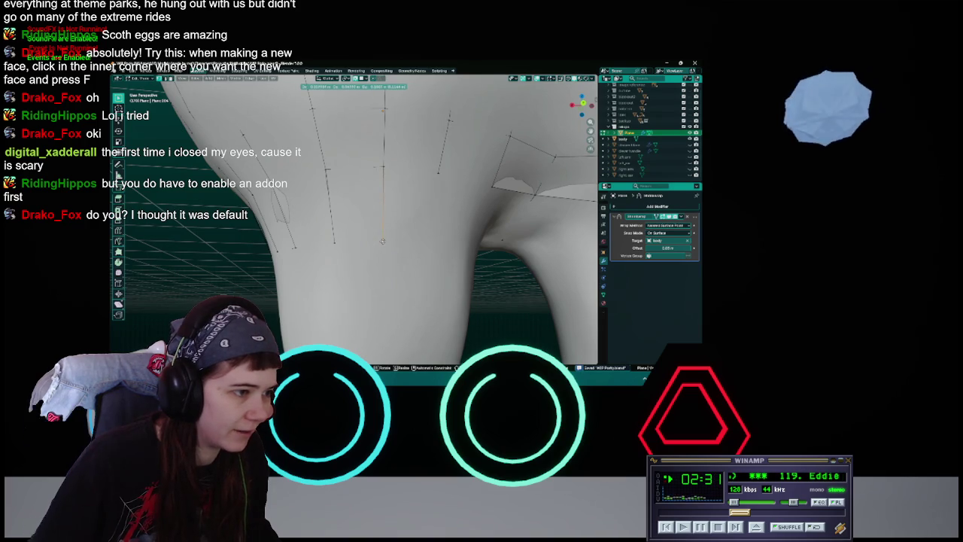
pyautogui.click(382, 240)
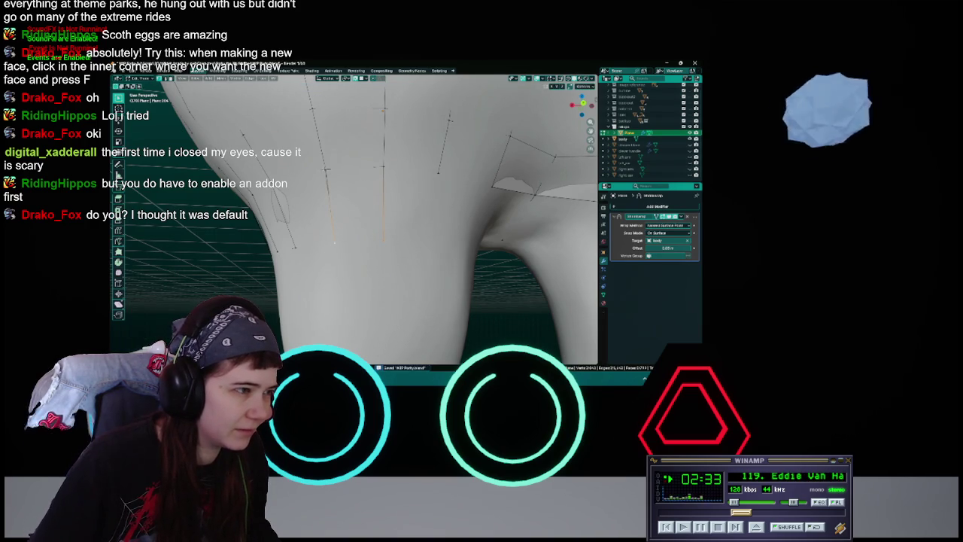
pyautogui.moveTo(411, 199)
pyautogui.mouseDown(button='middle')
pyautogui.moveTo(391, 207)
pyautogui.moveTo(398, 218)
pyautogui.moveTo(391, 209)
pyautogui.mouseUp(button='middle')
pyautogui.hotkey('ctrl', 's')
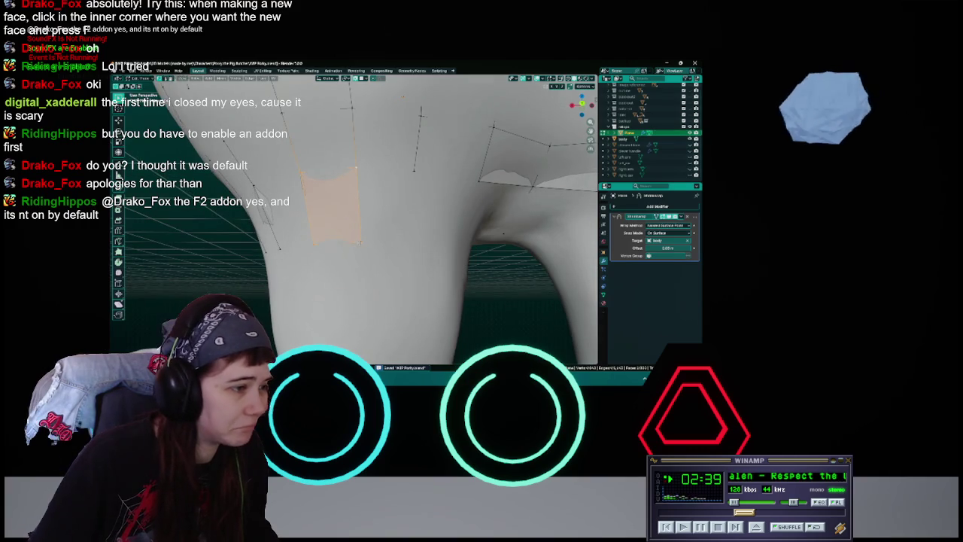
# Clear the thigh face selection and move the selected edge into place.
pyautogui.click(359, 242)
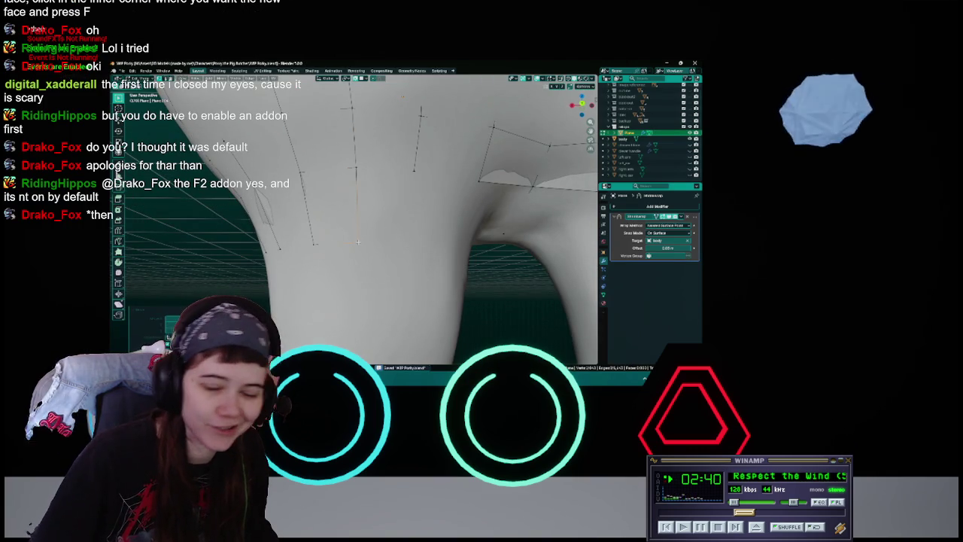
pyautogui.press('g')
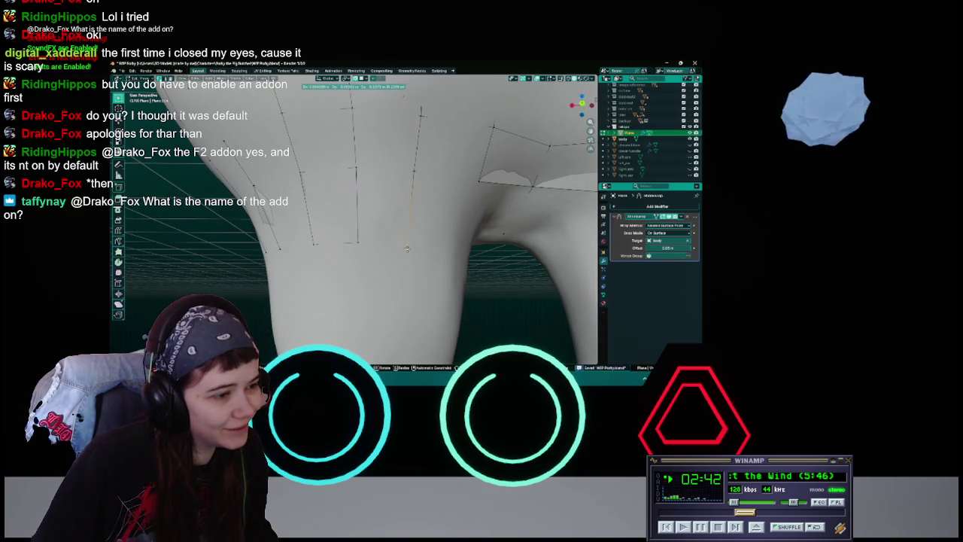
pyautogui.click(405, 247)
pyautogui.moveTo(405, 247); pyautogui.dragTo(333, 165, button='middle')
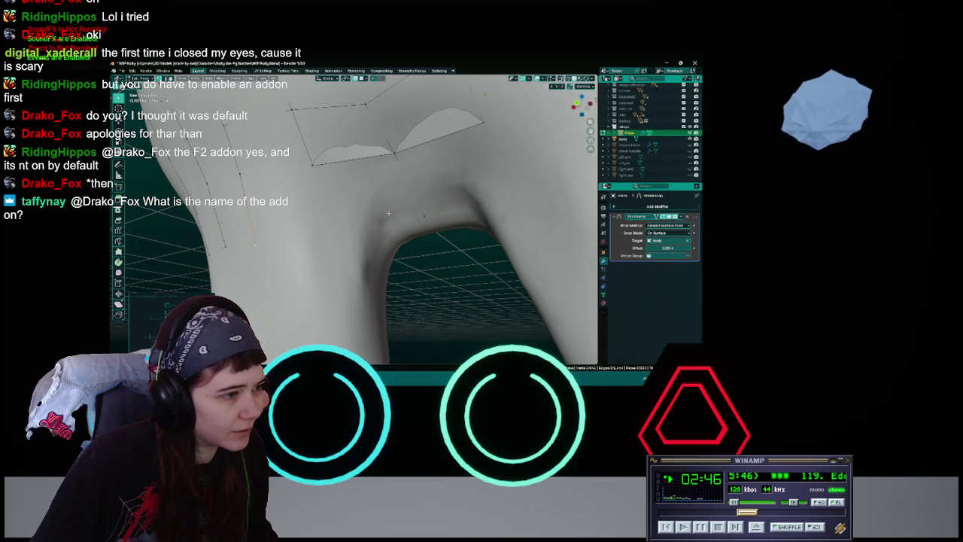
pyautogui.moveTo(371, 206); pyautogui.dragTo(385, 241, button='middle')
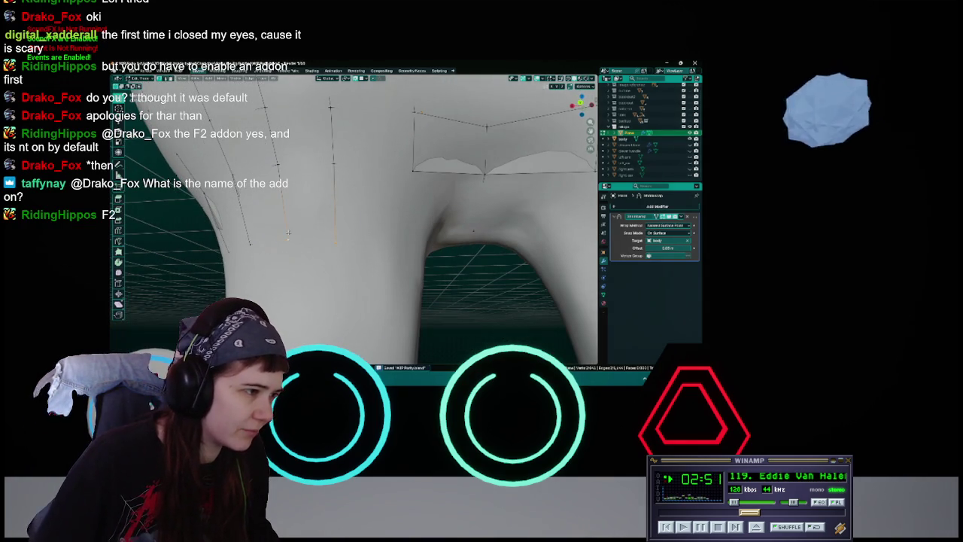
# Add a second vertical edge loop, move both loops into place, and save.
pyautogui.keyDown('alt'); pyautogui.keyDown('shift'); pyautogui.click(336, 164); pyautogui.keyUp('shift'); pyautogui.keyUp('alt')
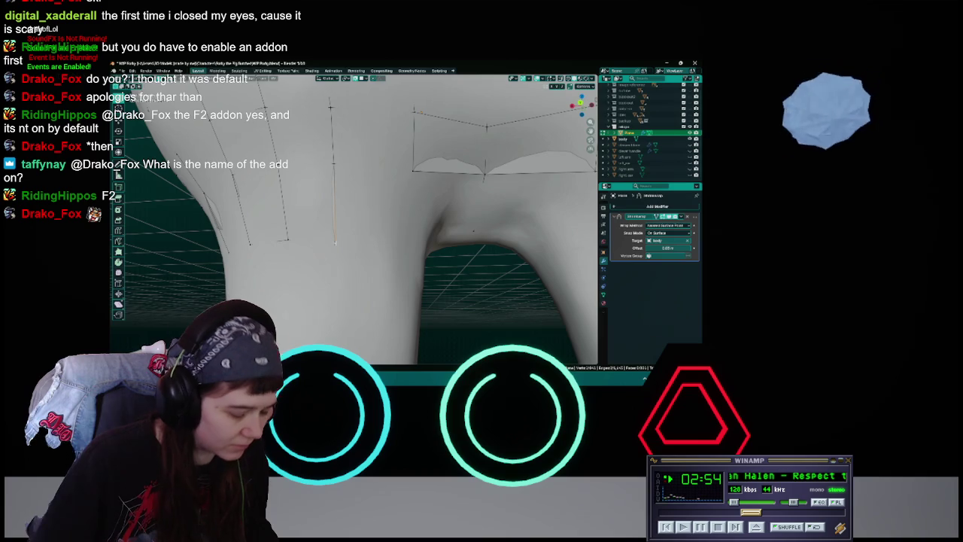
pyautogui.press('g')
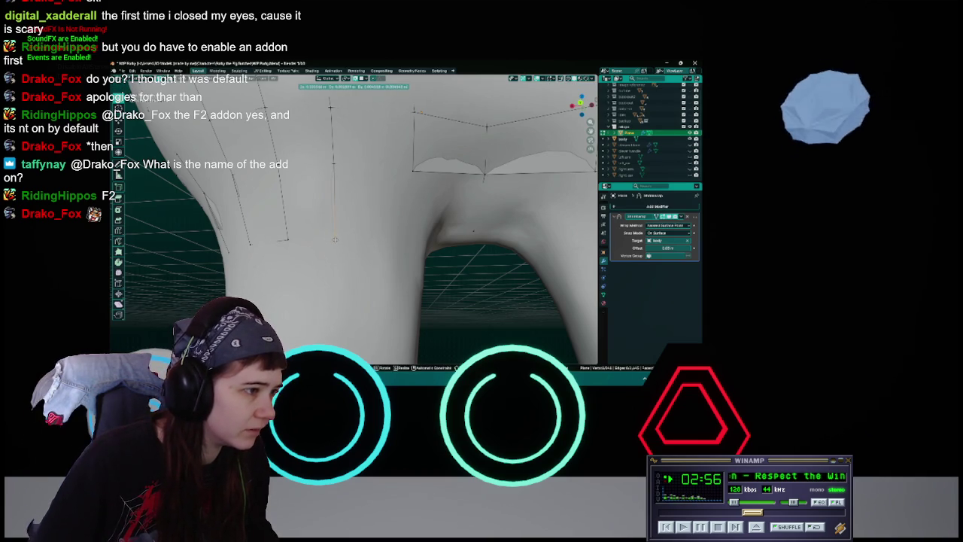
pyautogui.click(335, 239)
pyautogui.hotkey('ctrl', 's')
pyautogui.moveTo(387, 249); pyautogui.dragTo(386, 234, button='middle')
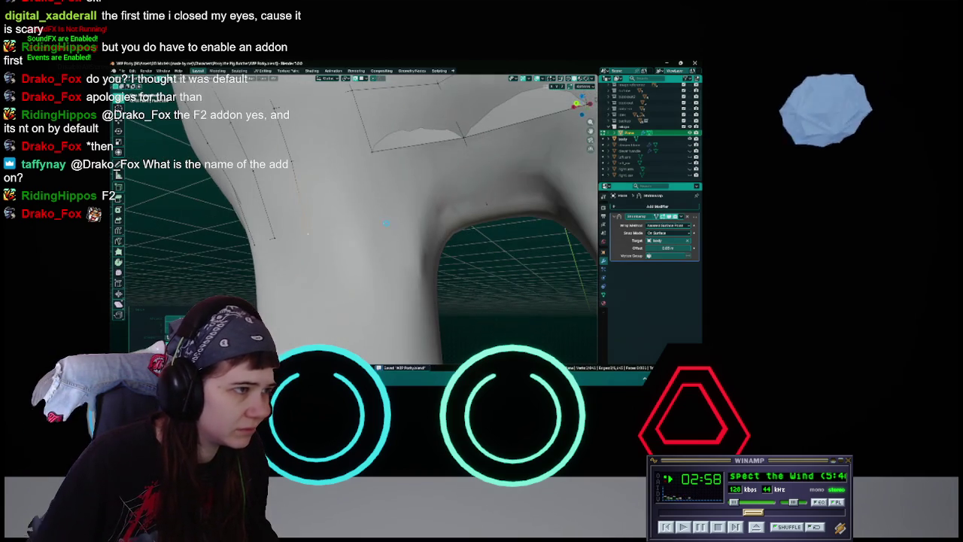
pyautogui.moveTo(308, 234); pyautogui.dragTo(373, 183, button='middle')
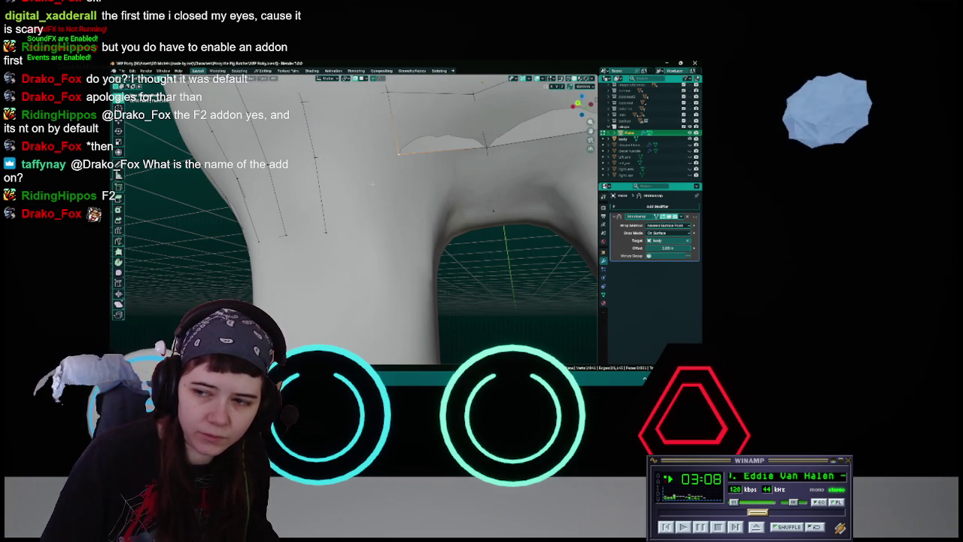
pyautogui.moveTo(372, 182); pyautogui.dragTo(386, 183, button='middle')
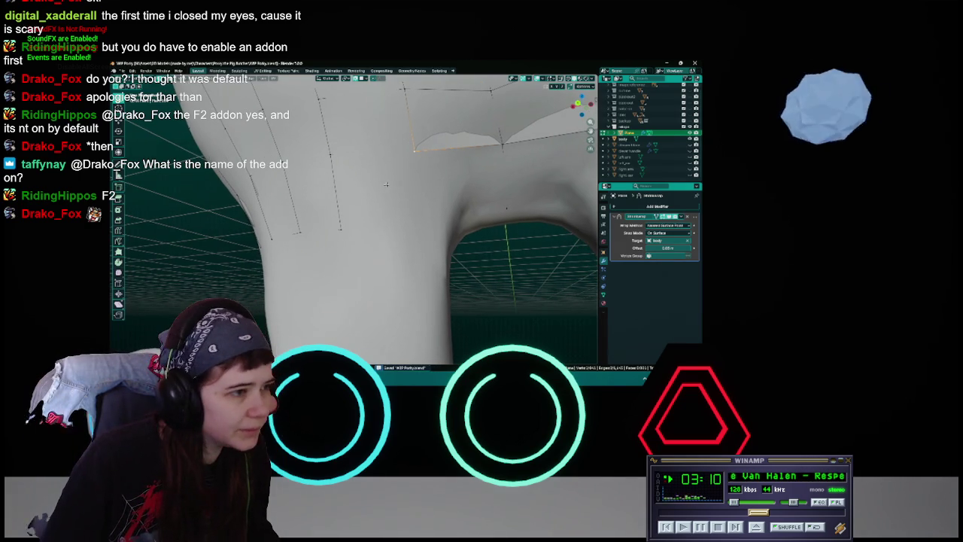
pyautogui.click(133, 71)
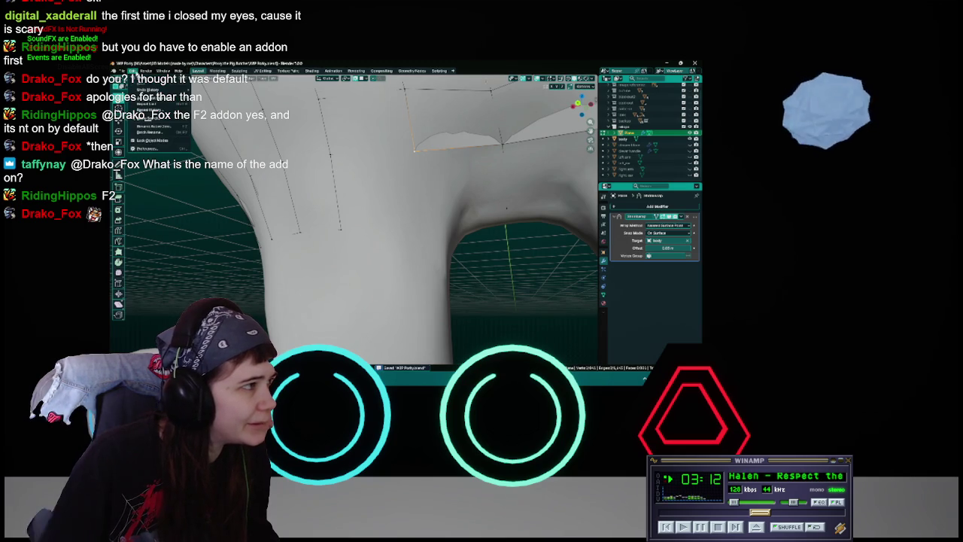
pyautogui.click(151, 149)
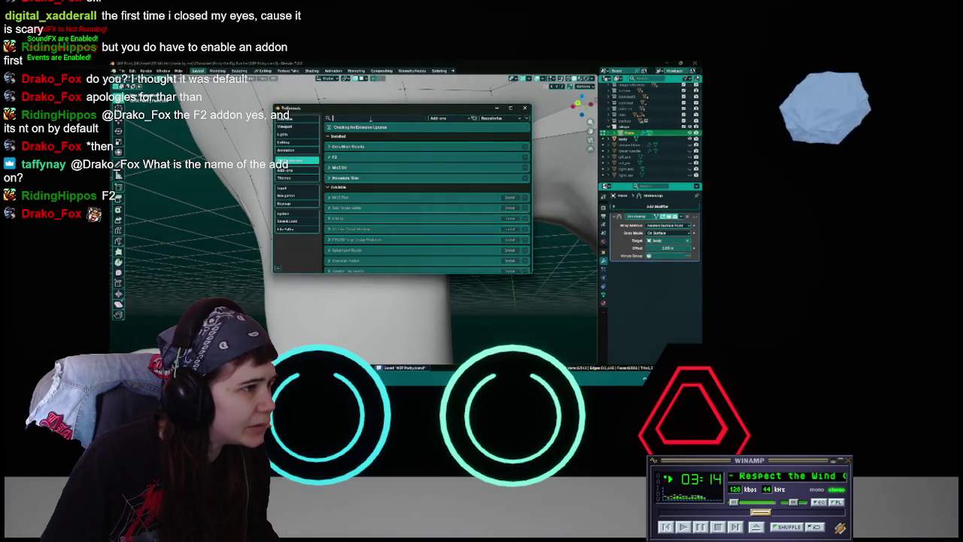
pyautogui.click(303, 170)
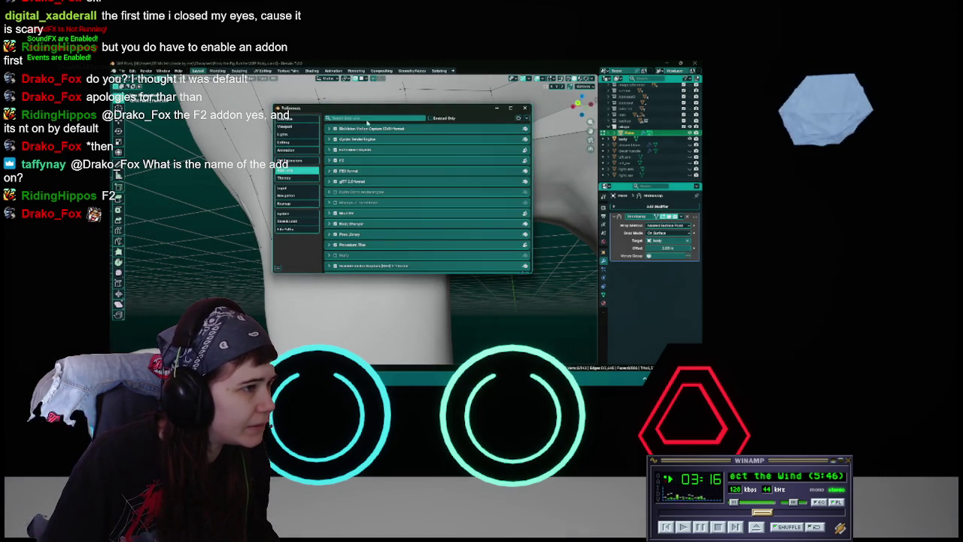
pyautogui.click(328, 160)
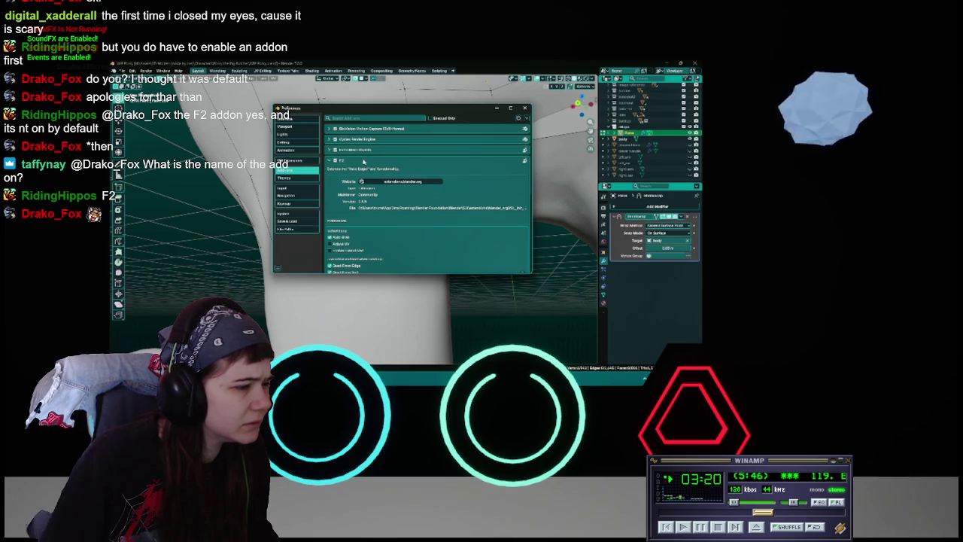
pyautogui.click(365, 161)
pyautogui.click(524, 109)
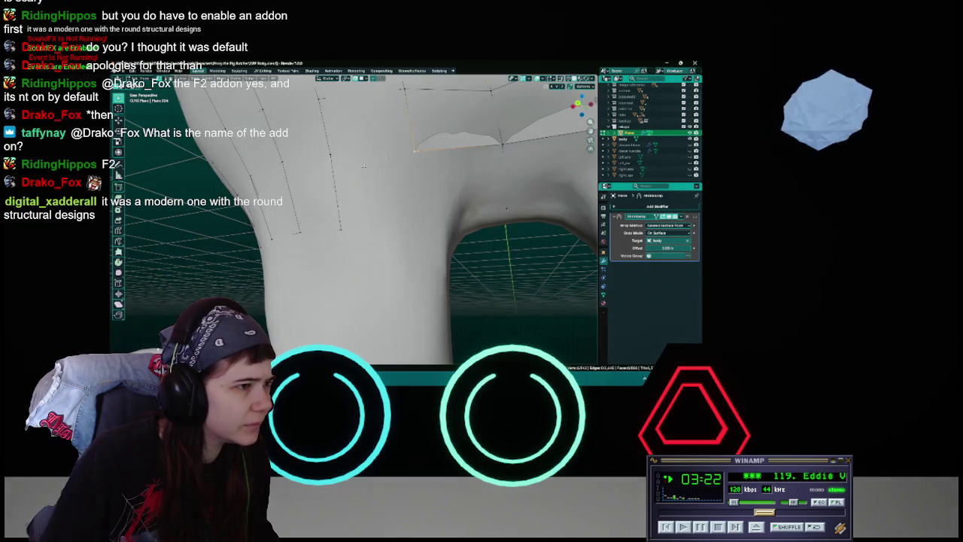
# Move the selected vertices between the legs, then select part of the crotch strip.
pyautogui.press('g')
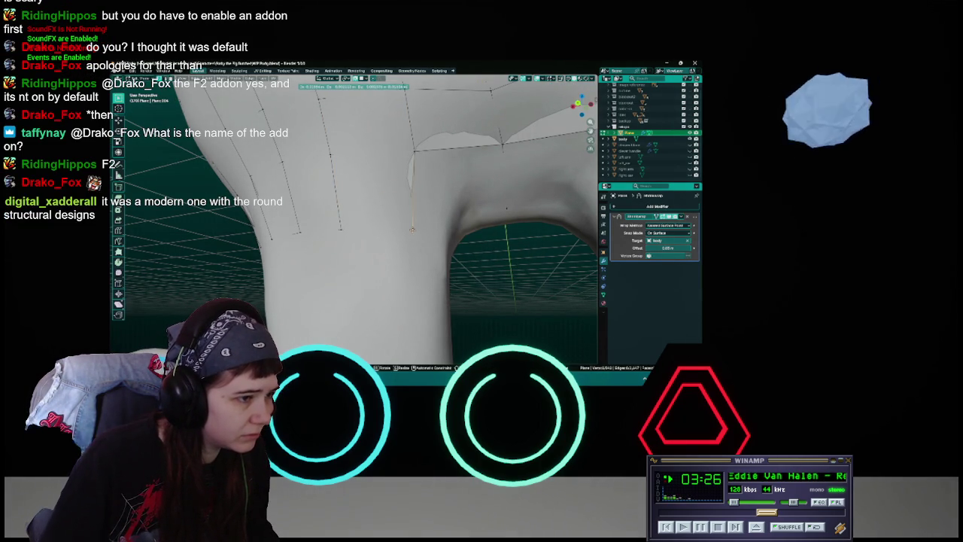
pyautogui.click(438, 236)
pyautogui.moveTo(415, 230); pyautogui.dragTo(400, 224, button='middle')
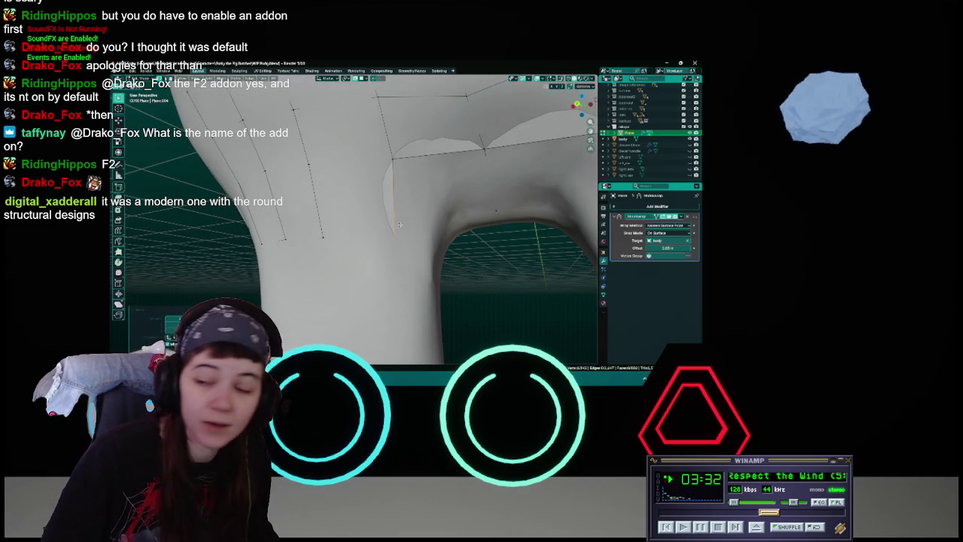
pyautogui.moveTo(400, 225)
pyautogui.mouseDown(button='middle')
pyautogui.moveTo(376, 214)
pyautogui.moveTo(380, 222)
pyautogui.mouseUp(button='middle')
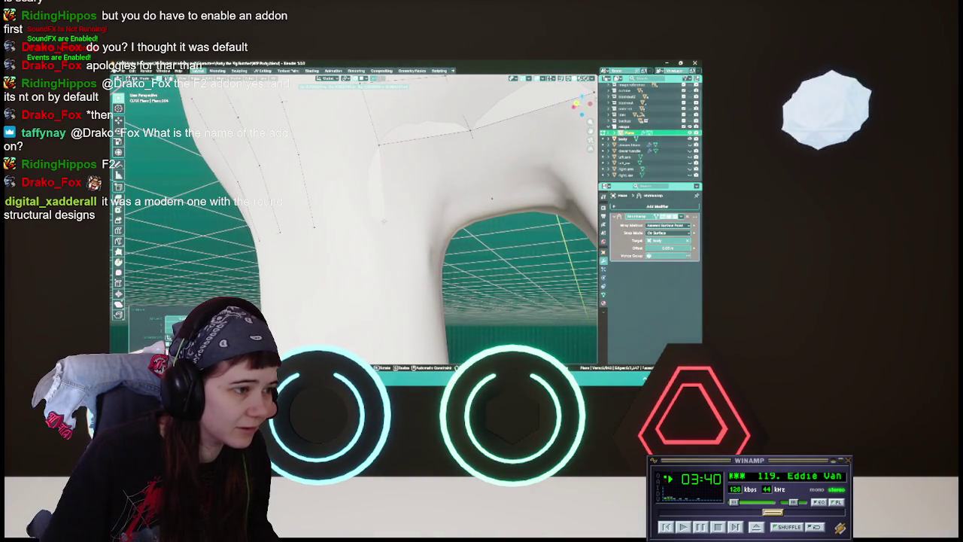
pyautogui.moveTo(383, 221); pyautogui.dragTo(449, 203, button='middle')
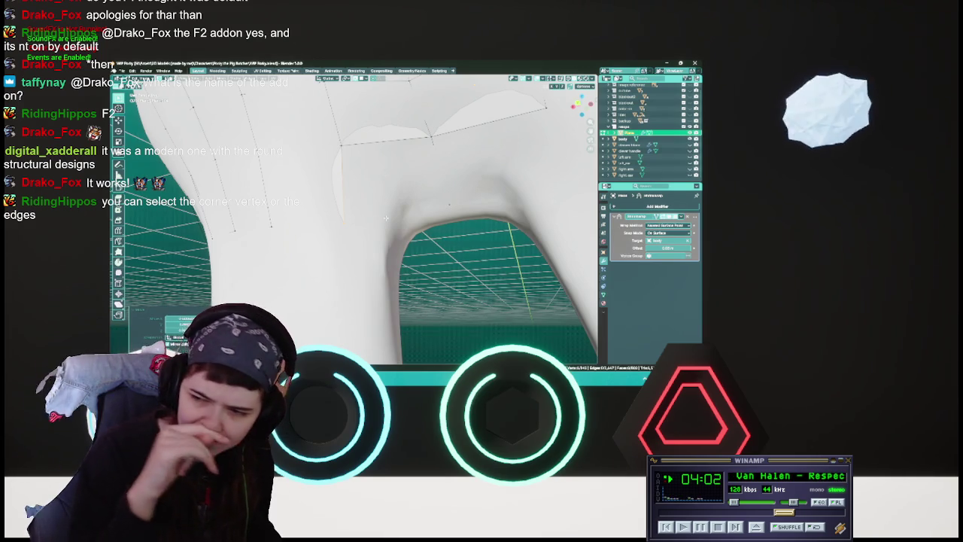
pyautogui.moveTo(411, 212)
pyautogui.mouseDown(button='middle')
pyautogui.moveTo(372, 193)
pyautogui.moveTo(390, 202)
pyautogui.moveTo(412, 178)
pyautogui.moveTo(455, 191)
pyautogui.moveTo(461, 217)
pyautogui.moveTo(340, 154)
pyautogui.mouseUp(button='middle')
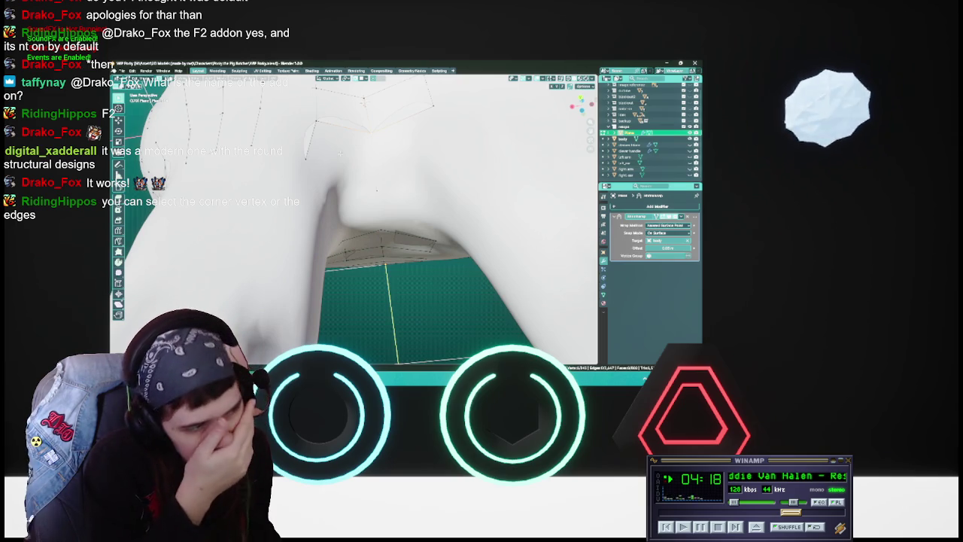
pyautogui.moveTo(340, 152)
pyautogui.mouseDown(button='middle')
pyautogui.moveTo(354, 232)
pyautogui.moveTo(395, 240)
pyautogui.mouseUp(button='middle')
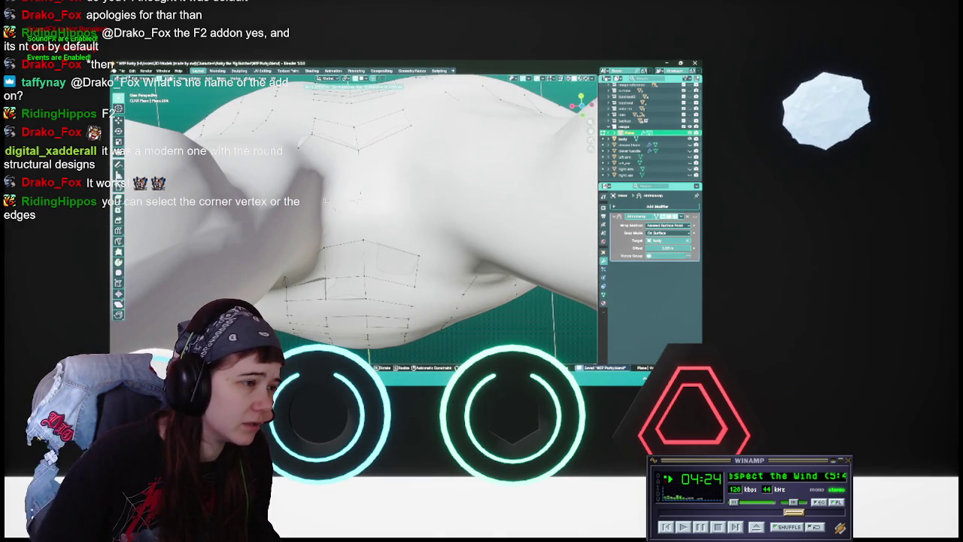
pyautogui.click(324, 199)
pyautogui.scroll(-5, 333, 207)
pyautogui.press('z')
pyautogui.click(331, 213)
pyautogui.hotkey('shift', 'z')
pyautogui.scroll(5, 331, 213)
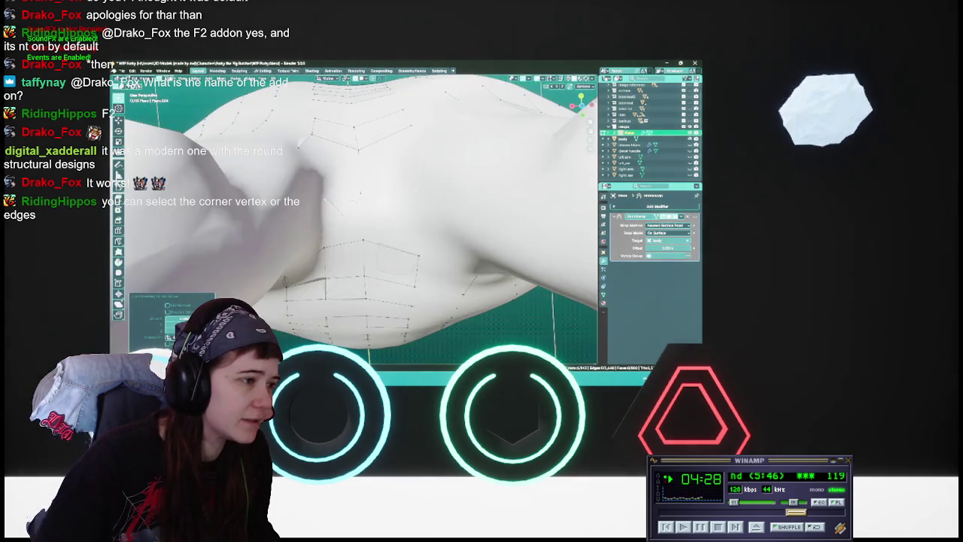
pyautogui.hotkey('ctrl', 's')
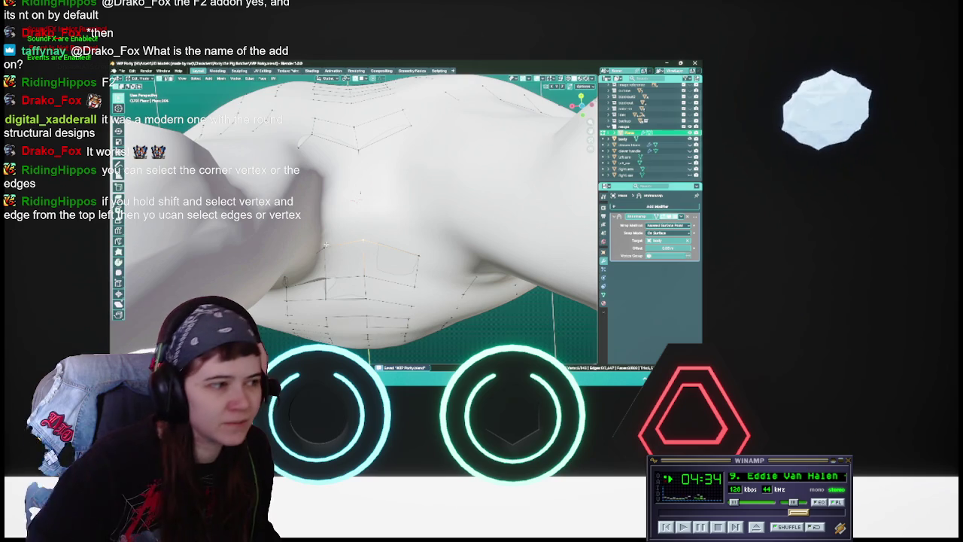
pyautogui.moveTo(359, 198); pyautogui.dragTo(344, 224, button='middle')
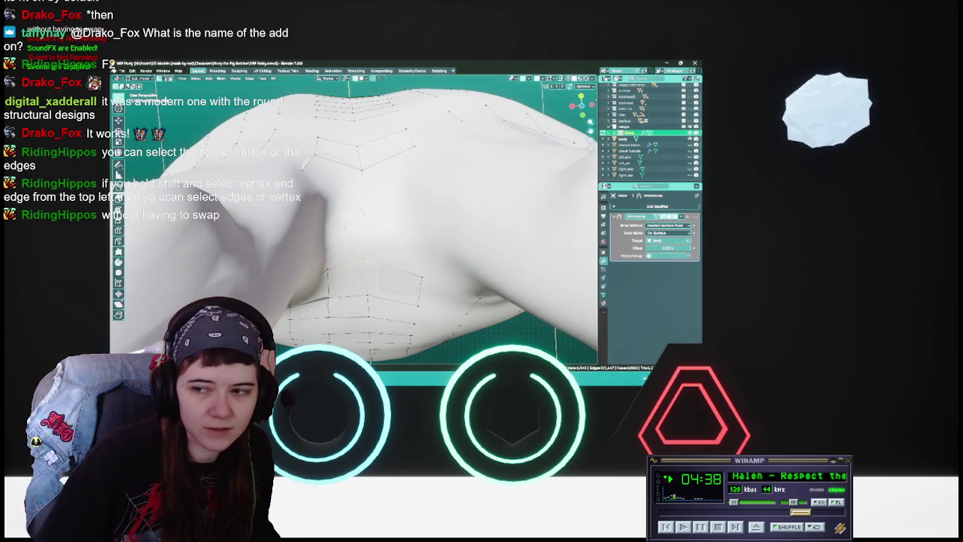
pyautogui.moveTo(359, 212)
pyautogui.mouseDown(button='middle')
pyautogui.moveTo(345, 264)
pyautogui.moveTo(372, 257)
pyautogui.mouseUp(button='middle')
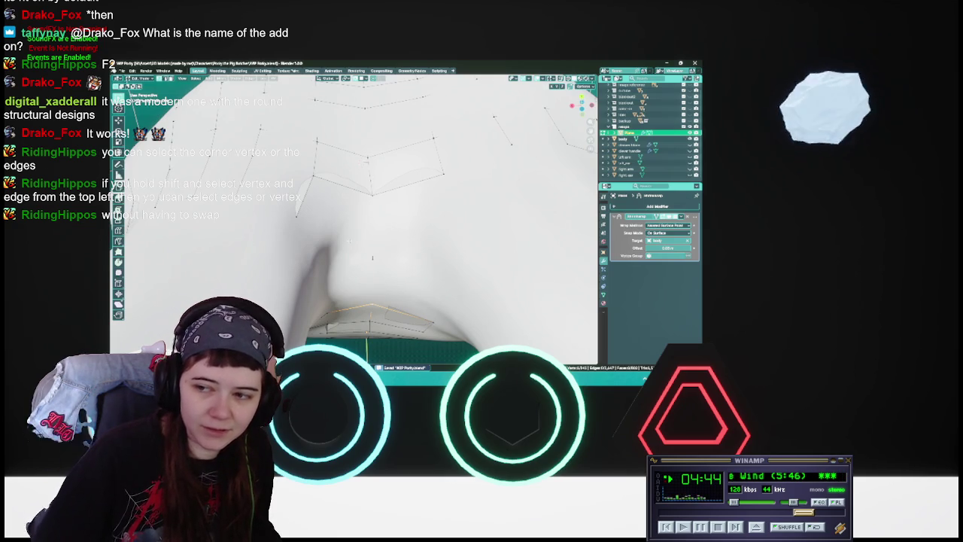
pyautogui.moveTo(372, 257)
pyautogui.mouseDown(button='middle')
pyautogui.moveTo(396, 268)
pyautogui.moveTo(368, 214)
pyautogui.moveTo(358, 239)
pyautogui.moveTo(345, 160)
pyautogui.moveTo(364, 185)
pyautogui.mouseUp(button='middle')
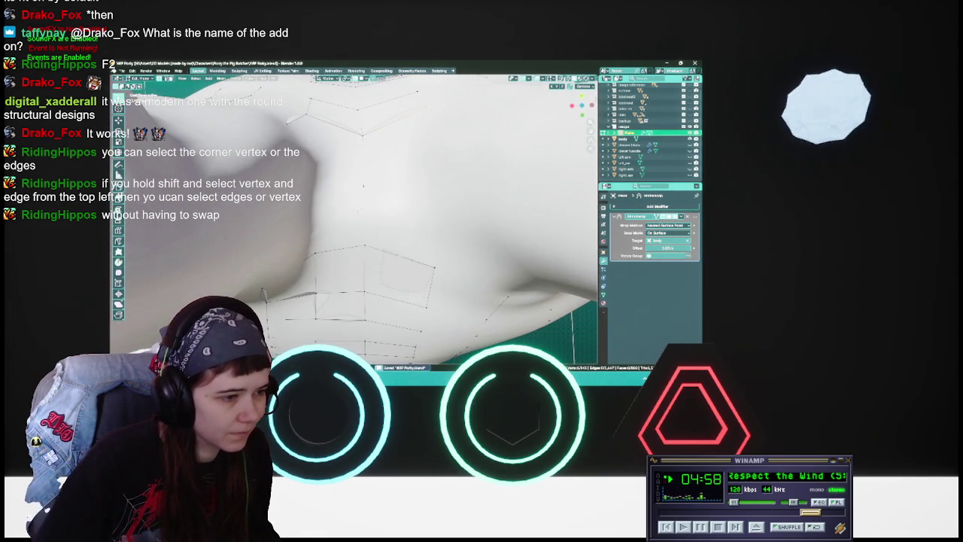
pyautogui.moveTo(513, 299)
pyautogui.mouseDown(button='middle')
pyautogui.moveTo(321, 207)
pyautogui.moveTo(351, 179)
pyautogui.mouseUp(button='middle')
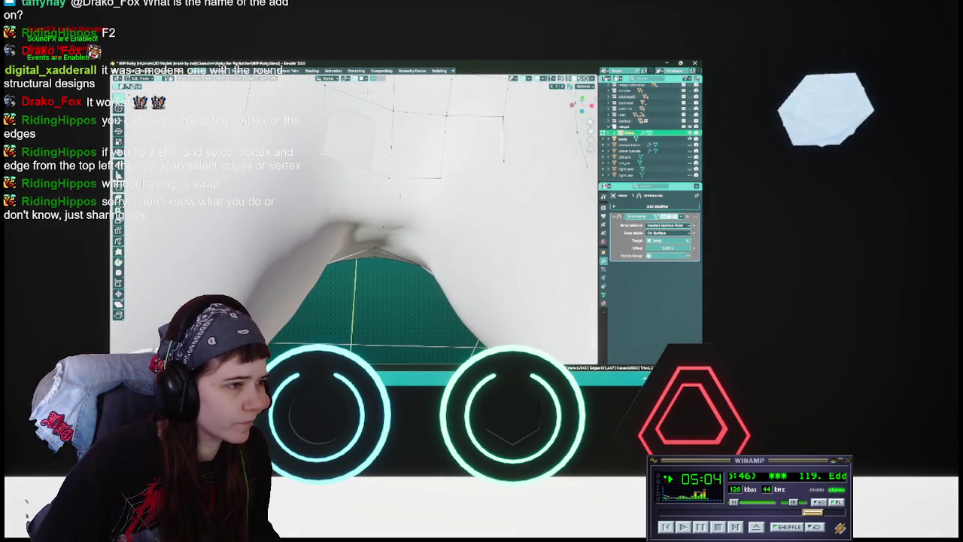
# Save the work-in-progress file, then move the selected strip vertices beneath the crotch into place.
pyautogui.moveTo(400, 197); pyautogui.dragTo(394, 192, button='middle')
pyautogui.hotkey('ctrl', 's')
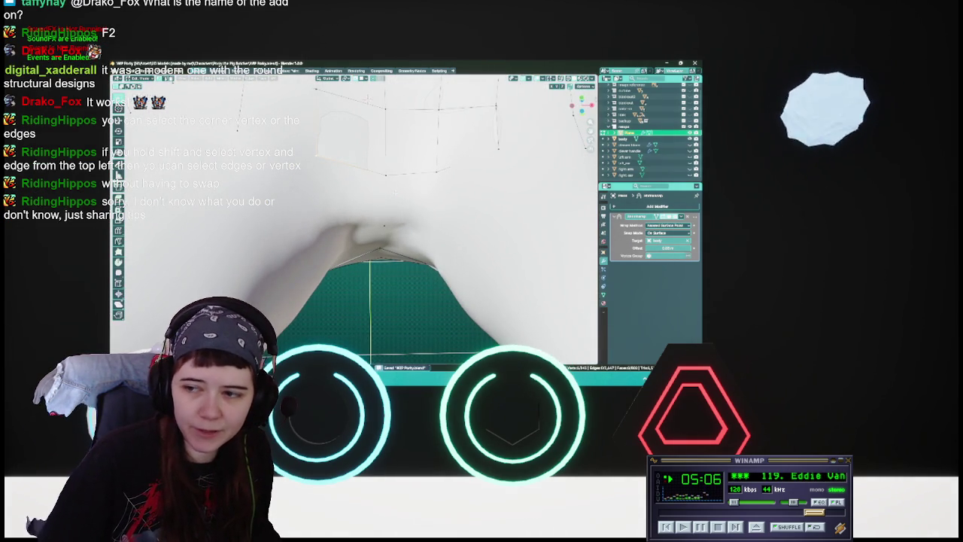
pyautogui.moveTo(384, 225); pyautogui.dragTo(260, 173, button='middle')
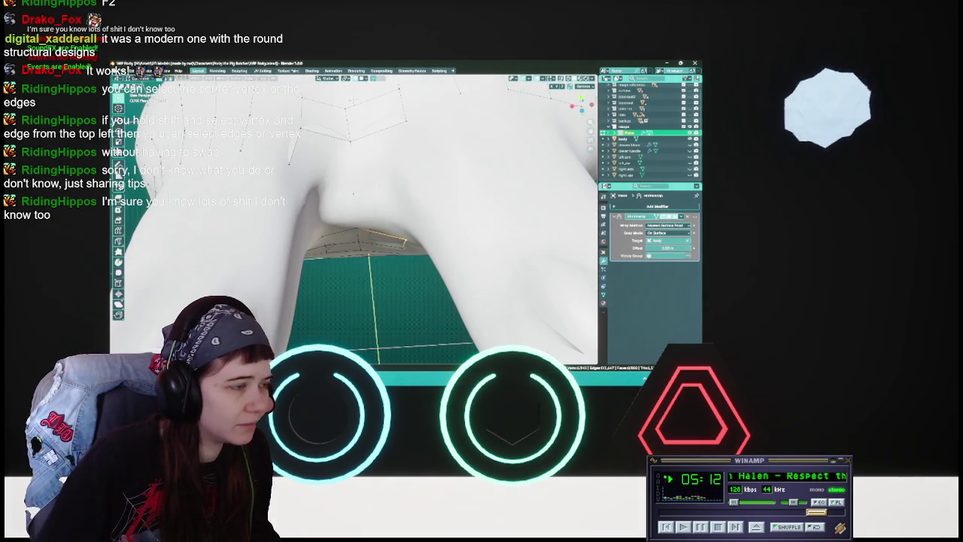
pyautogui.moveTo(352, 194); pyautogui.dragTo(387, 232, button='middle')
pyautogui.press('g')
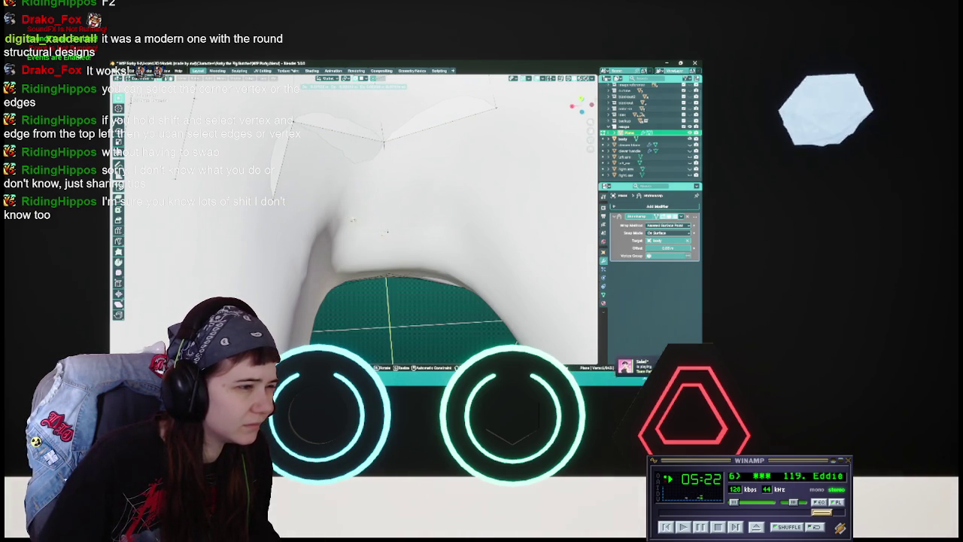
pyautogui.click(386, 233)
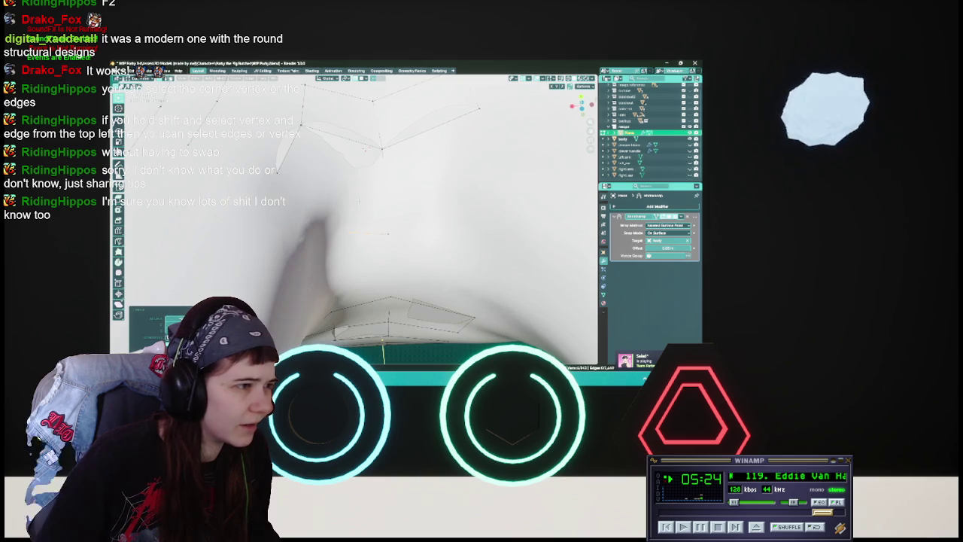
pyautogui.moveTo(387, 233)
pyautogui.mouseDown(button='middle')
pyautogui.moveTo(385, 258)
pyautogui.moveTo(374, 260)
pyautogui.mouseUp(button='middle')
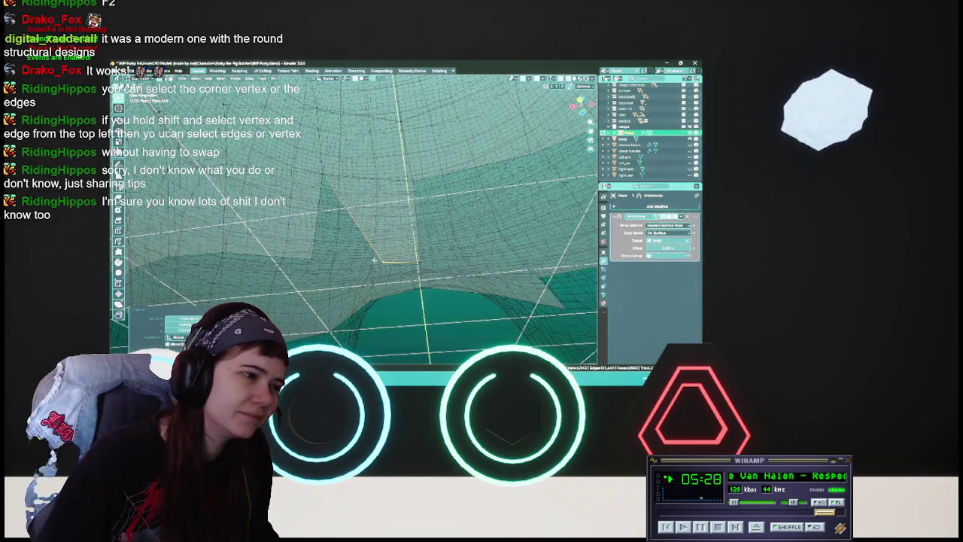
# Return to solid shading, select the top edge of the strip and frame it in view.
pyautogui.hotkey('shift', 'z')
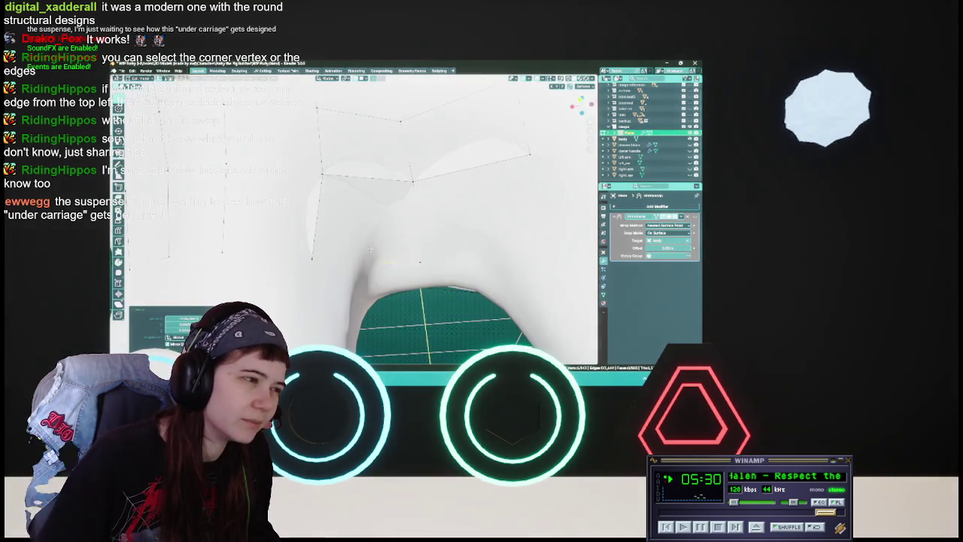
pyautogui.moveTo(420, 261); pyautogui.dragTo(422, 262, button='middle')
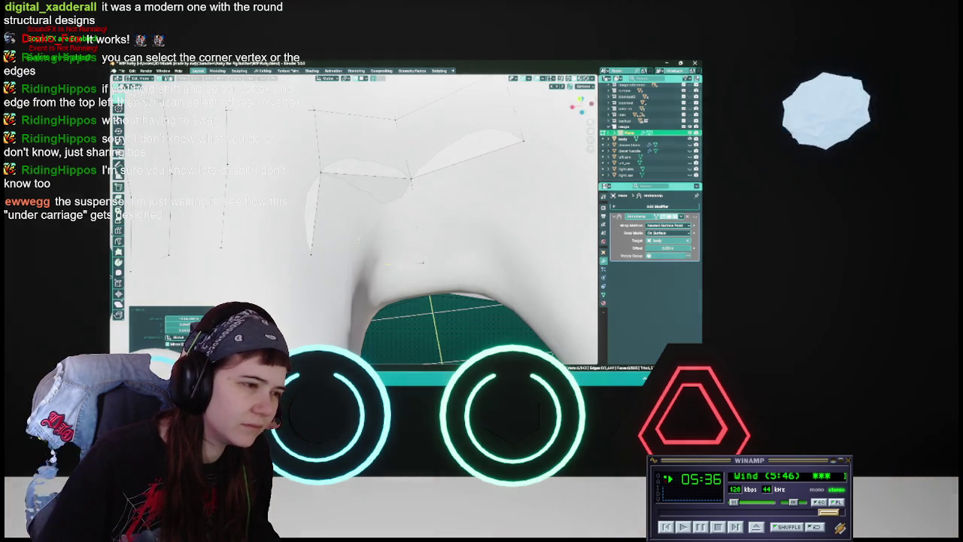
pyautogui.rightClick(359, 241)
pyautogui.click(346, 248)
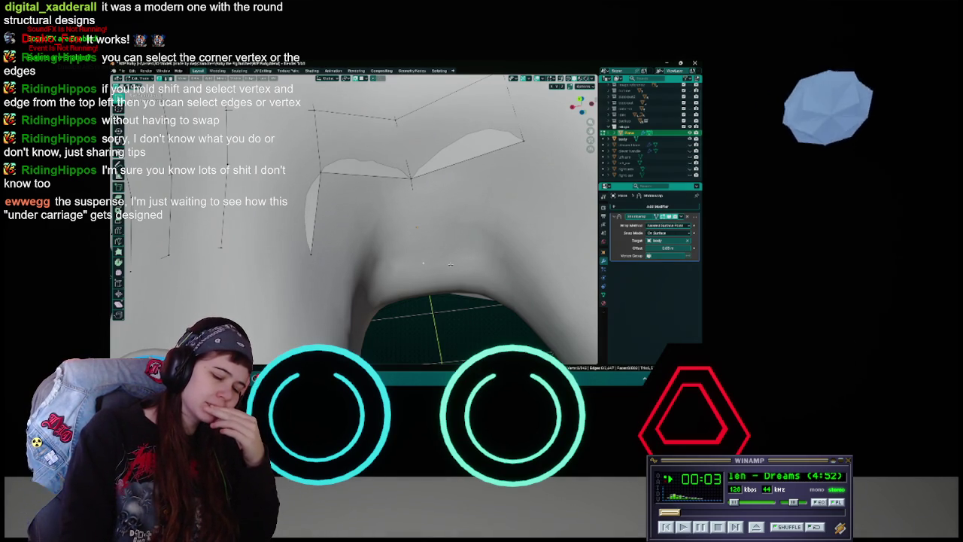
pyautogui.click(346, 197)
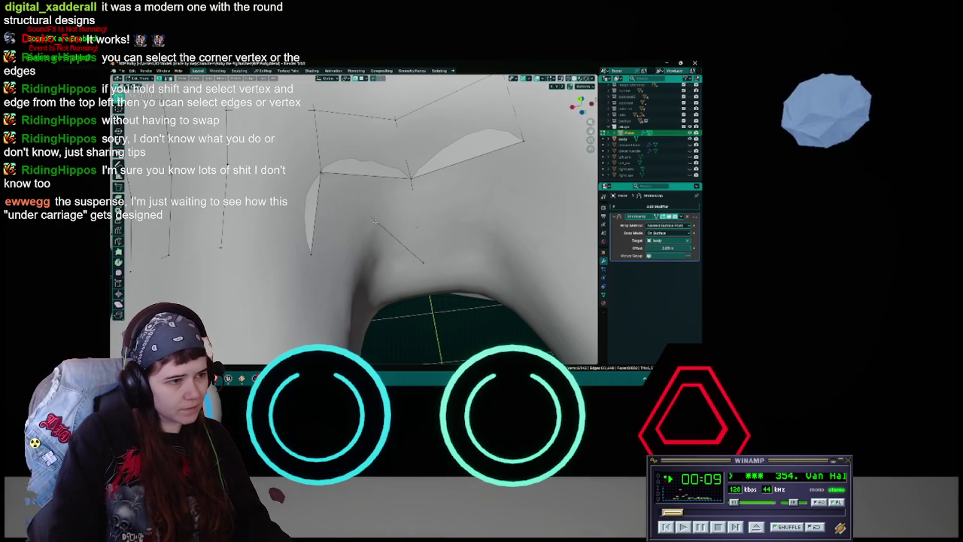
pyautogui.press('KP_Decimal')
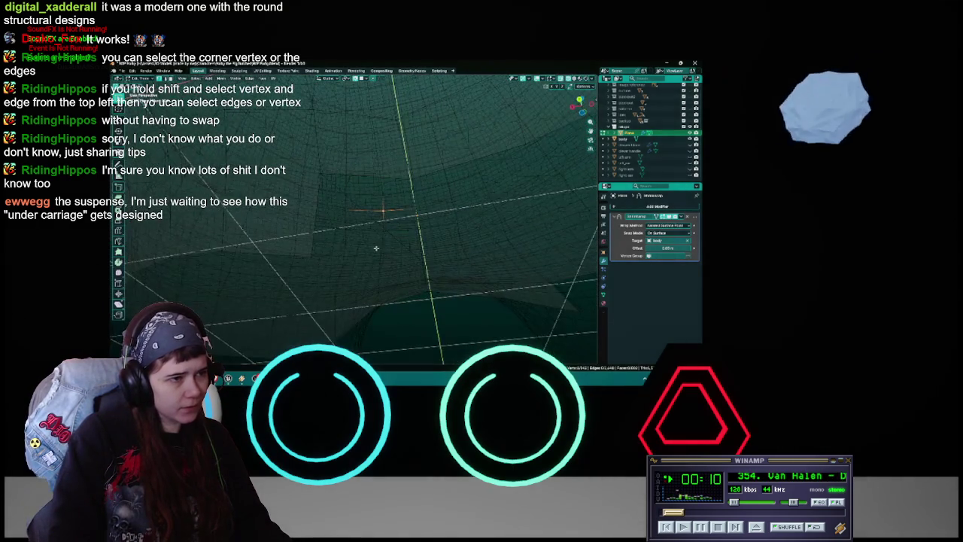
# Extend the edge selection and insert a loop cut across the strip above the crotch.
pyautogui.click(377, 249)
pyautogui.hotkey('ctrl', 'r')
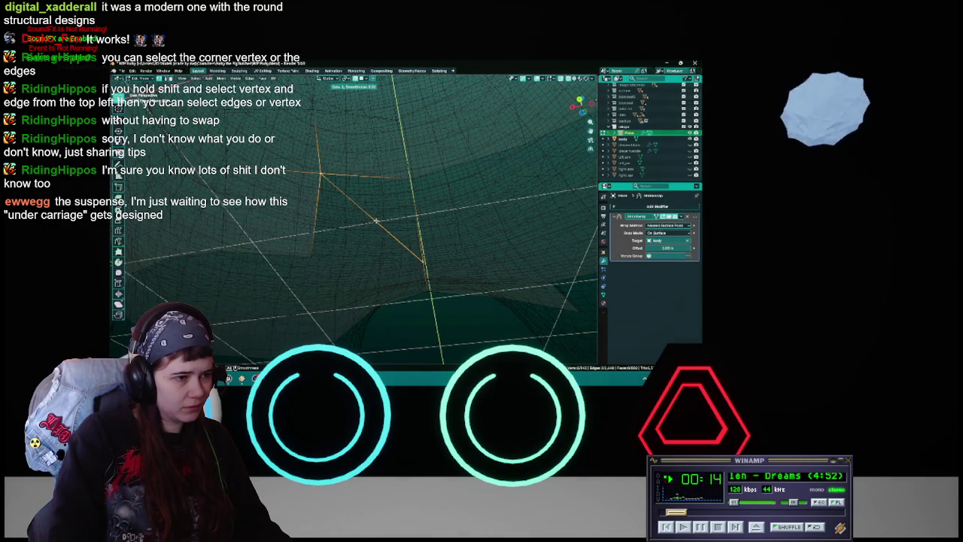
pyautogui.click(375, 220)
pyautogui.scroll(-5, 380, 227)
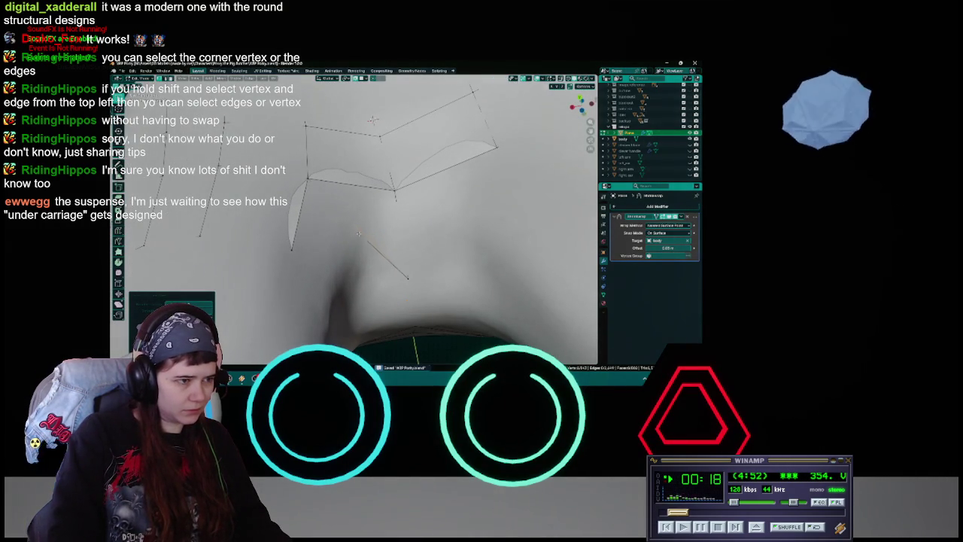
# Move the selected vertices onto the surface, select one strip vertex, and save the file.
pyautogui.press('g')
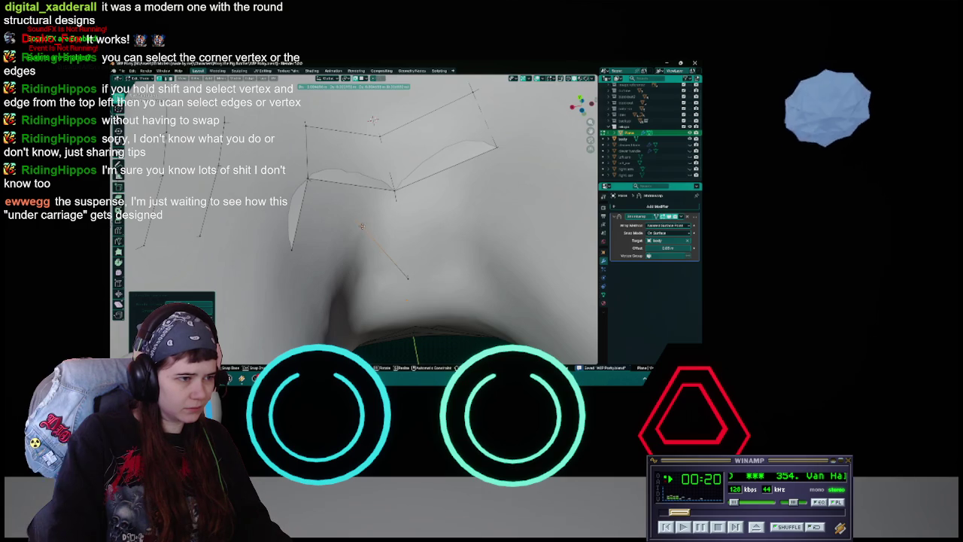
pyautogui.click(362, 226)
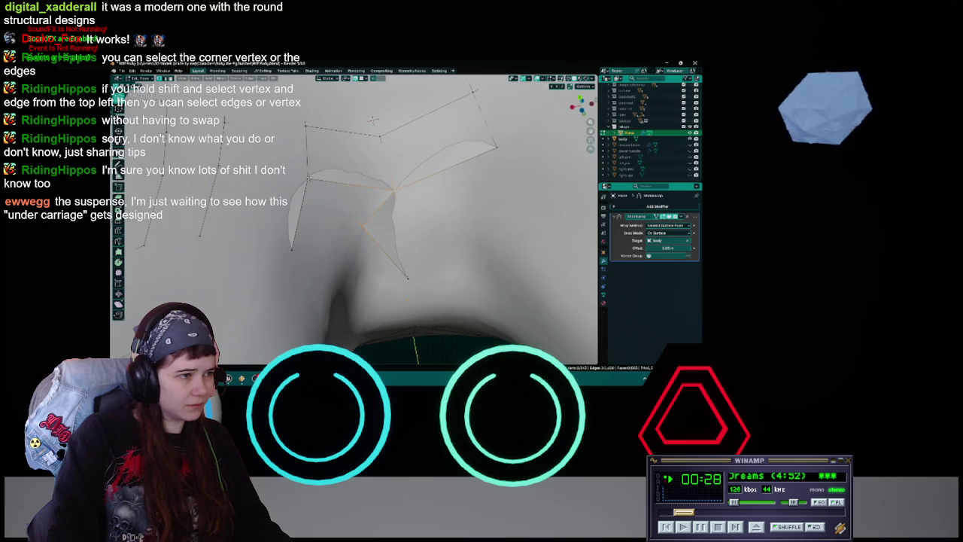
pyautogui.moveTo(373, 120)
pyautogui.mouseDown(button='middle')
pyautogui.moveTo(365, 267)
pyautogui.moveTo(364, 198)
pyautogui.mouseUp(button='middle')
pyautogui.click(364, 197)
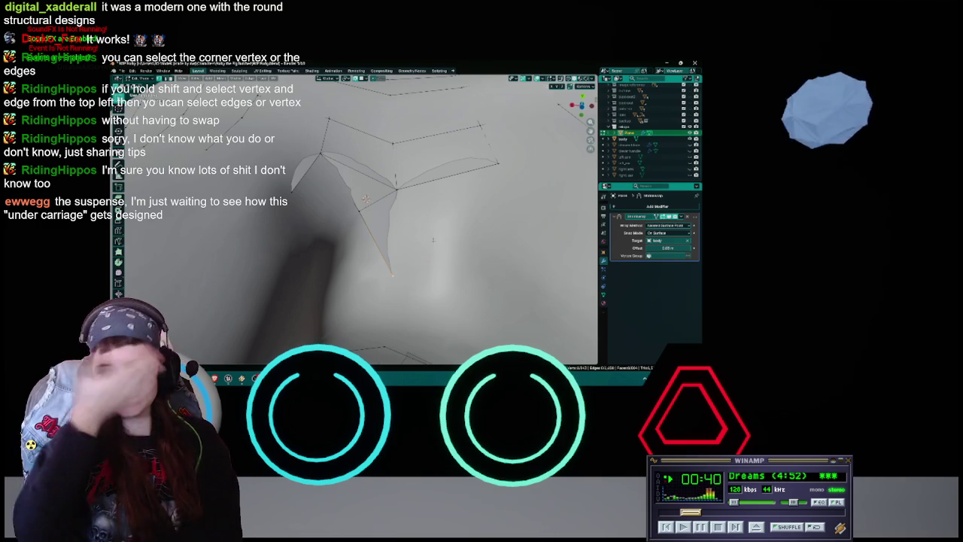
pyautogui.hotkey('ctrl', 's')
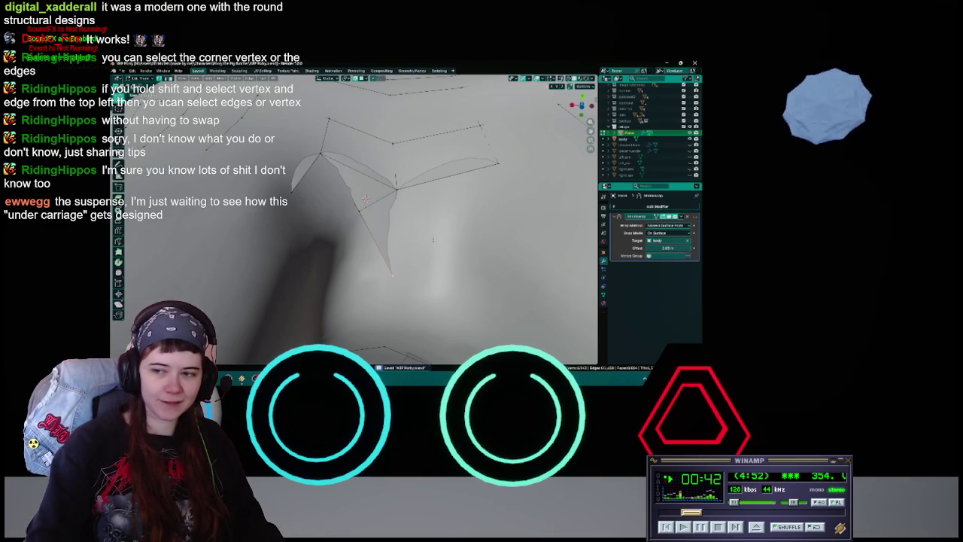
# Nudge the lower vertex upward several times so the new quads hug the crotch surface.
pyautogui.moveTo(432, 239); pyautogui.dragTo(402, 250, button='middle')
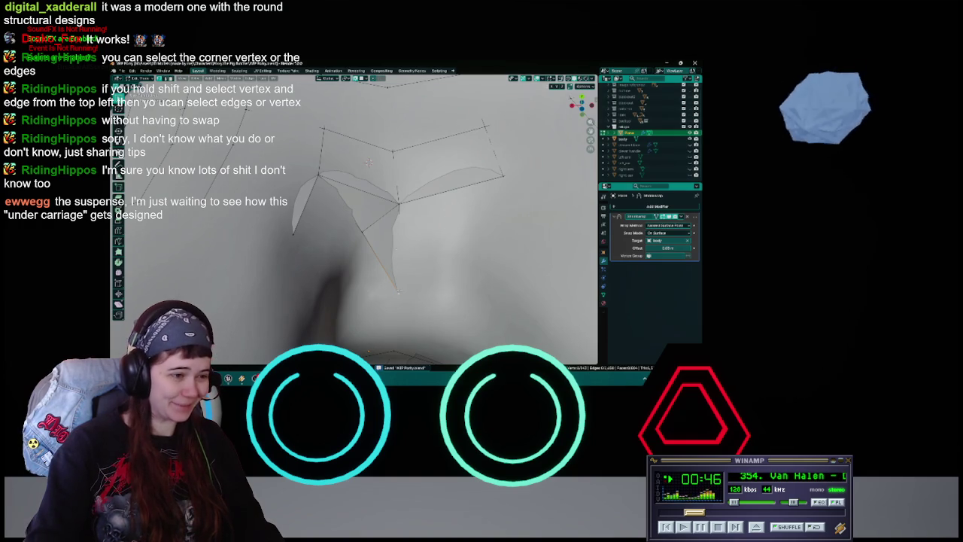
pyautogui.press('g')
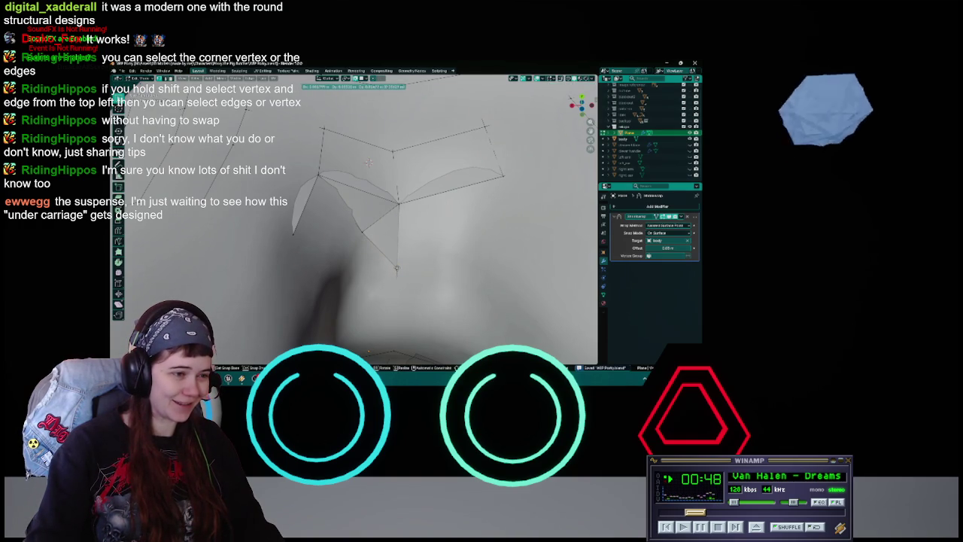
pyautogui.click(396, 267)
pyautogui.moveTo(397, 267); pyautogui.dragTo(394, 239, button='middle')
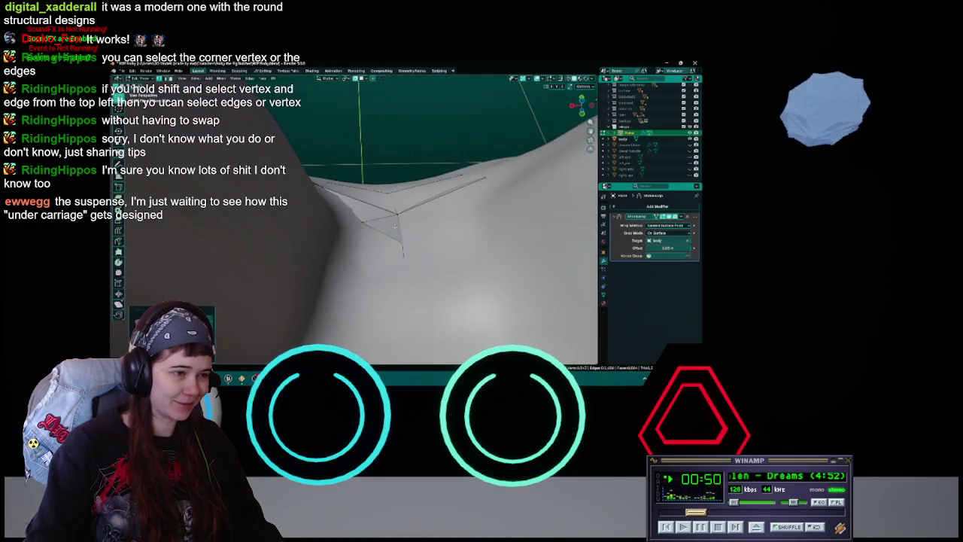
pyautogui.press('g')
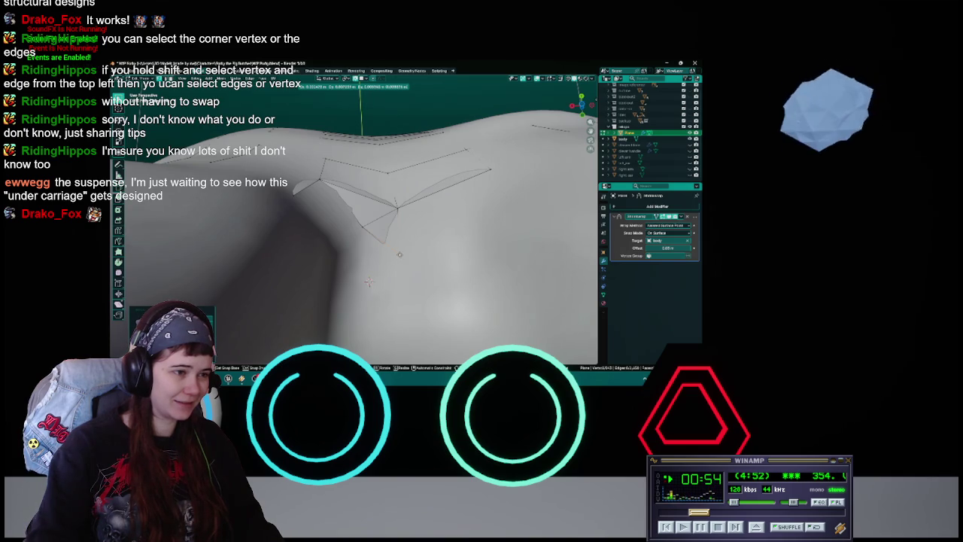
pyautogui.click(399, 255)
pyautogui.moveTo(399, 255)
pyautogui.mouseDown(button='middle')
pyautogui.moveTo(406, 226)
pyautogui.moveTo(370, 178)
pyautogui.moveTo(370, 137)
pyautogui.mouseUp(button='middle')
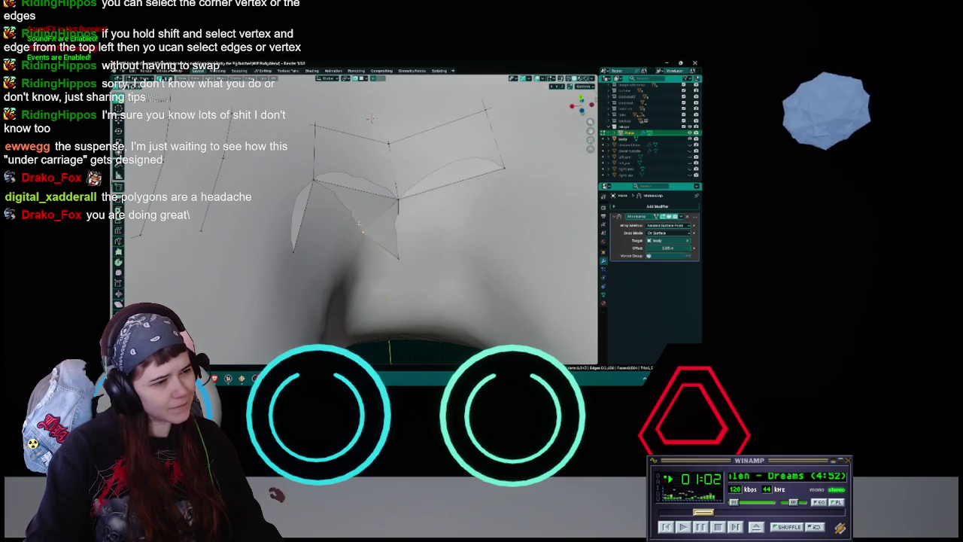
pyautogui.press('g')
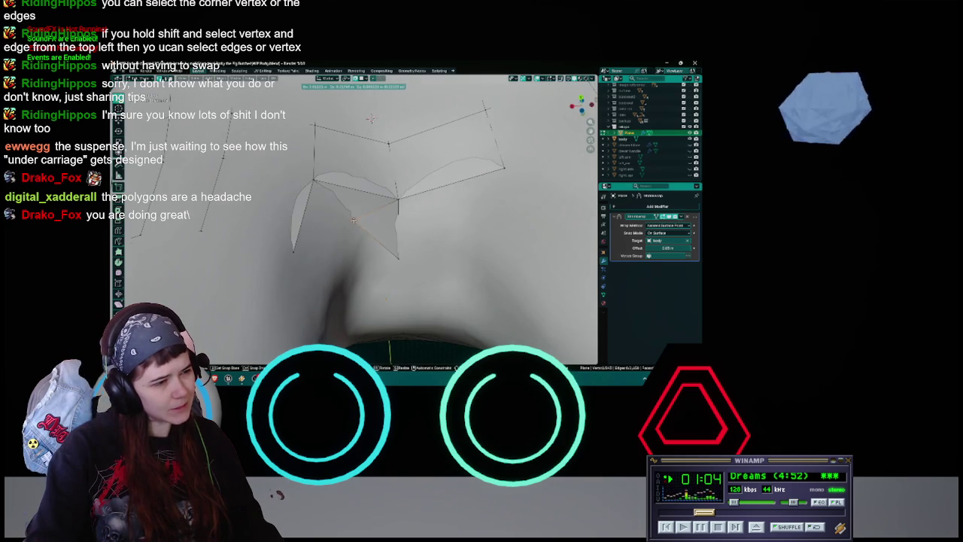
# Fill a new face between the selected edges and reshape it by moving one vertex.
pyautogui.click(352, 219)
pyautogui.moveTo(353, 219)
pyautogui.mouseDown(button='middle')
pyautogui.moveTo(375, 223)
pyautogui.moveTo(374, 151)
pyautogui.mouseUp(button='middle')
pyautogui.press('ctrl+KP_Add')
pyautogui.press('f')
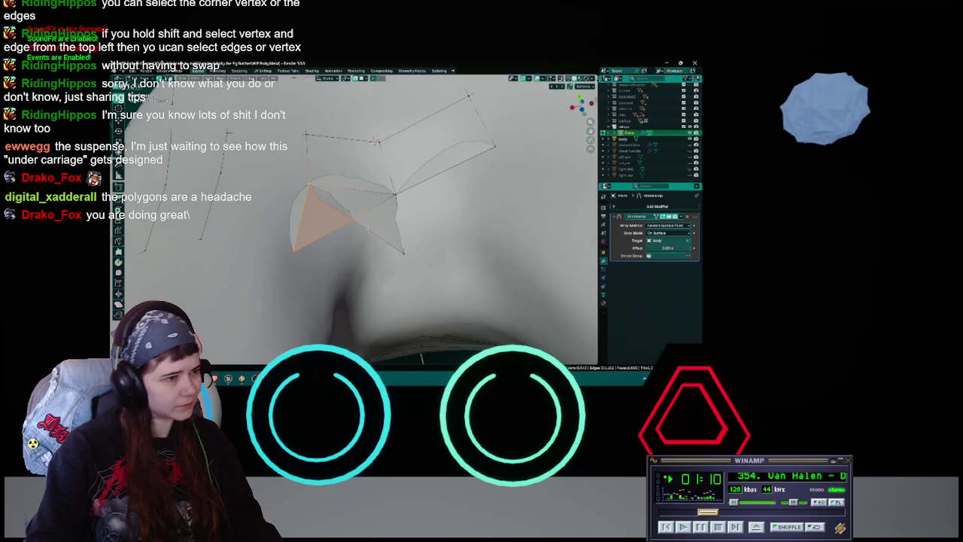
pyautogui.click(352, 219)
pyautogui.press('g')
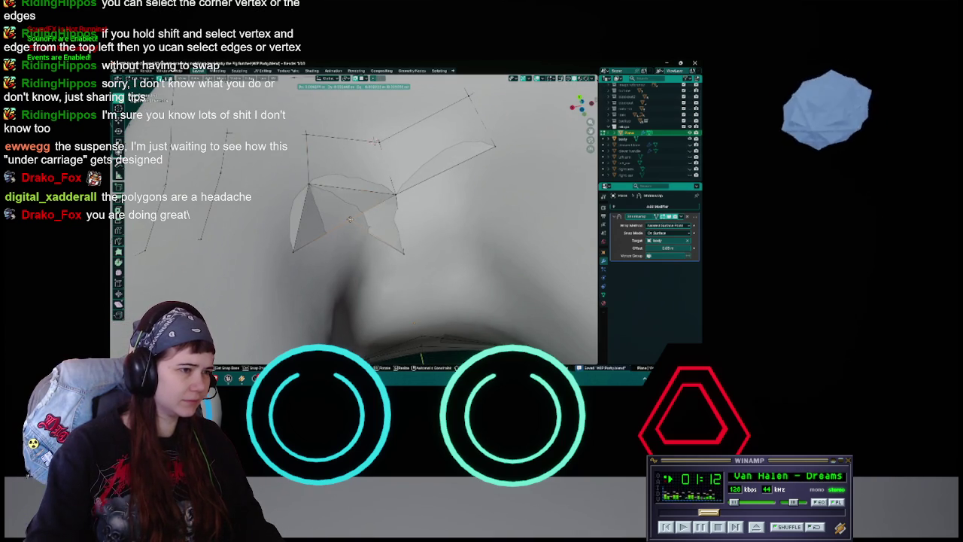
pyautogui.press('Return')
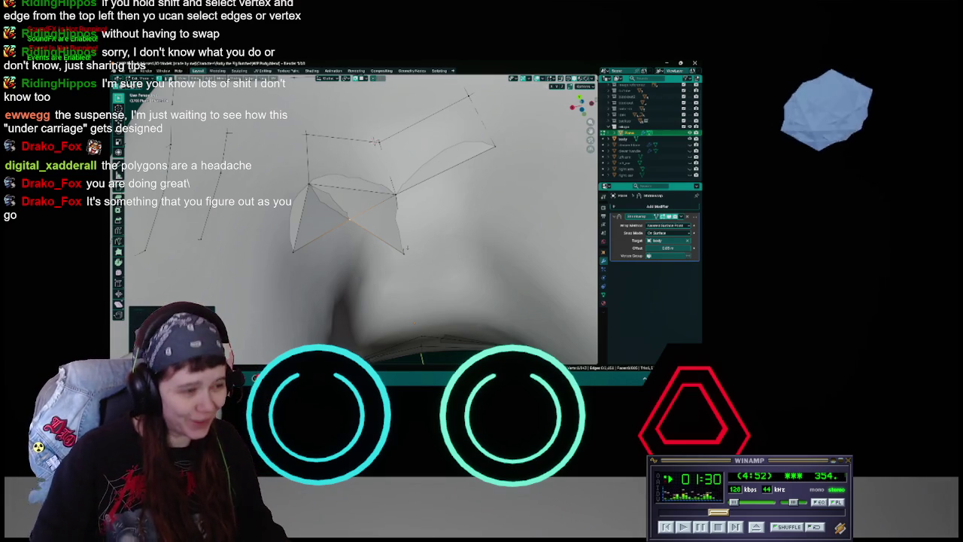
# Move the selected vertices, apply Alt+A to the selected face, and turn on X-ray to inspect the cage.
pyautogui.moveTo(361, 226); pyautogui.dragTo(382, 235, button='middle')
pyautogui.scroll(-5, 382, 236)
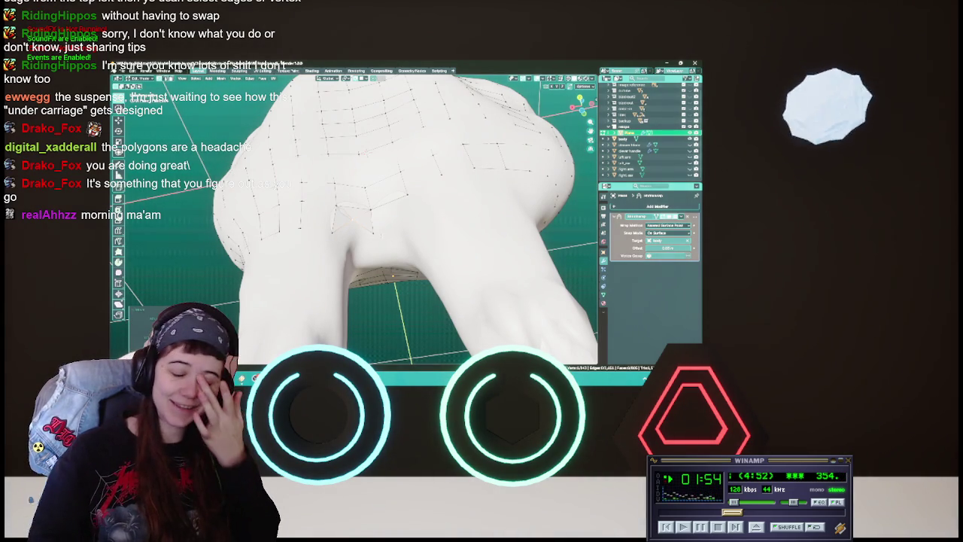
pyautogui.scroll(5, 353, 218)
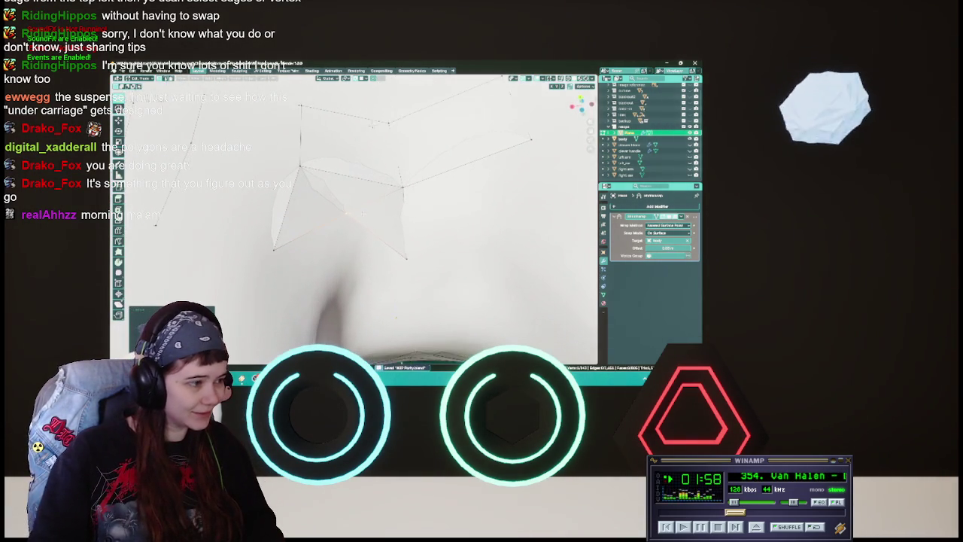
pyautogui.press('g')
pyautogui.moveTo(346, 214)
pyautogui.mouseDown(button='middle')
pyautogui.moveTo(361, 218)
pyautogui.moveTo(338, 201)
pyautogui.mouseUp(button='middle')
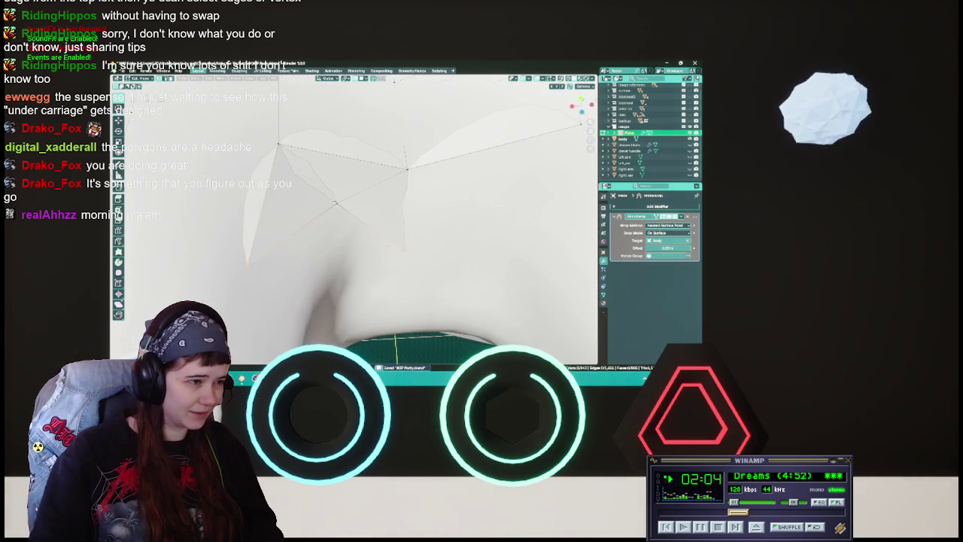
pyautogui.moveTo(351, 226)
pyautogui.mouseDown(button='middle')
pyautogui.moveTo(367, 272)
pyautogui.moveTo(342, 231)
pyautogui.moveTo(338, 244)
pyautogui.mouseUp(button='middle')
pyautogui.hotkey('alt', 'a')
pyautogui.moveTo(436, 281); pyautogui.dragTo(406, 259, button='middle')
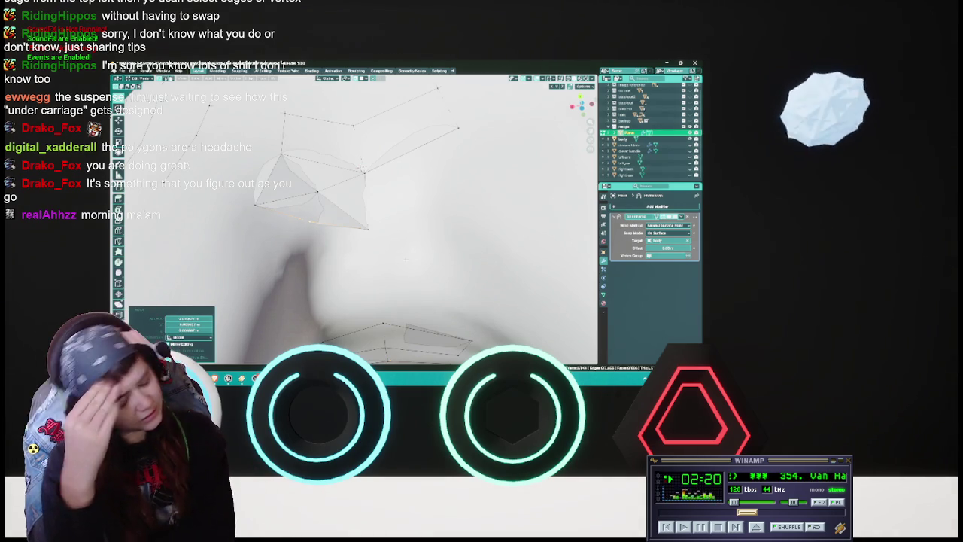
pyautogui.hotkey('alt', 'z')
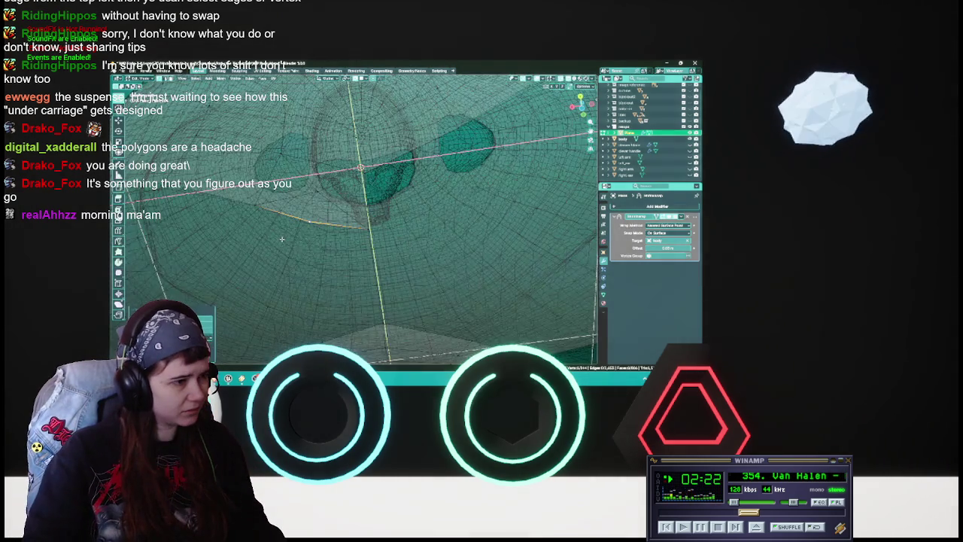
# Leave X-ray, pull a crotch-face vertex downward, and save the file.
pyautogui.hotkey('alt', 'z')
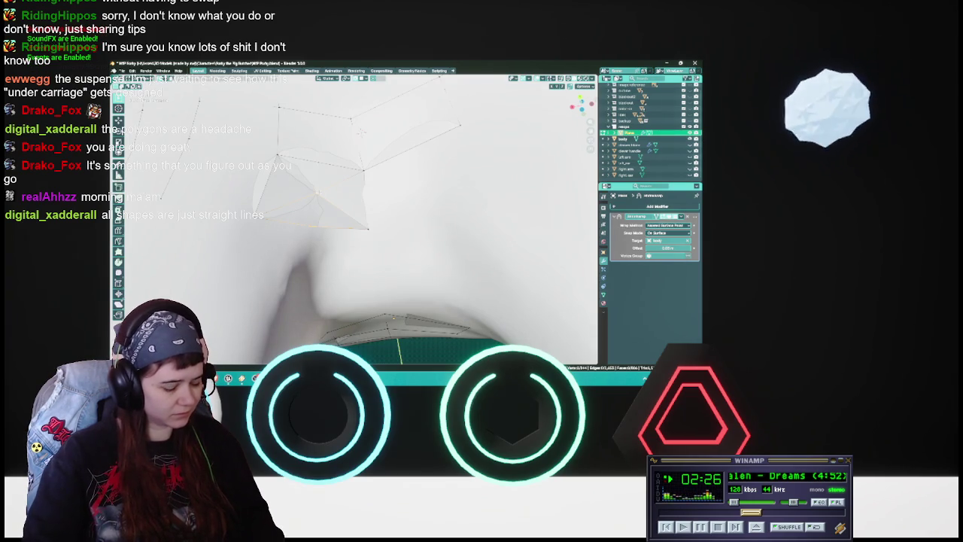
pyautogui.moveTo(319, 193); pyautogui.dragTo(320, 218)
pyautogui.moveTo(361, 226); pyautogui.dragTo(346, 229, button='middle')
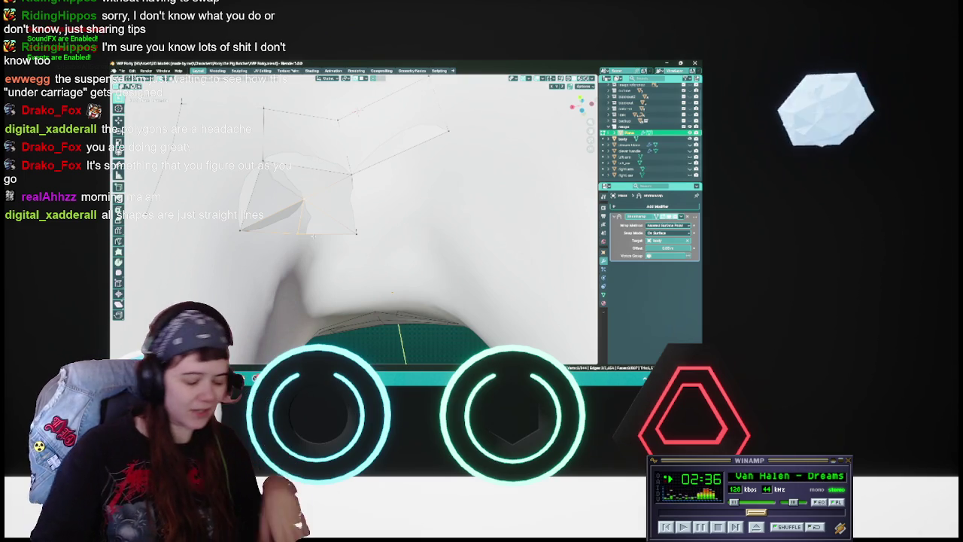
pyautogui.hotkey('ctrl', 's')
# Move the lower cage vertices onto the sculpt from two viewing angles.
pyautogui.moveTo(312, 235); pyautogui.dragTo(348, 235, button='middle')
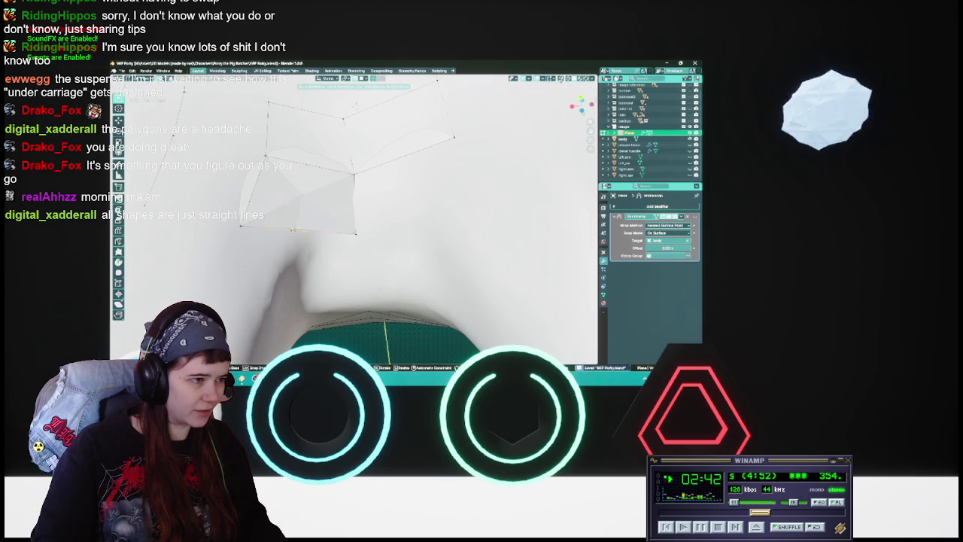
pyautogui.press('g')
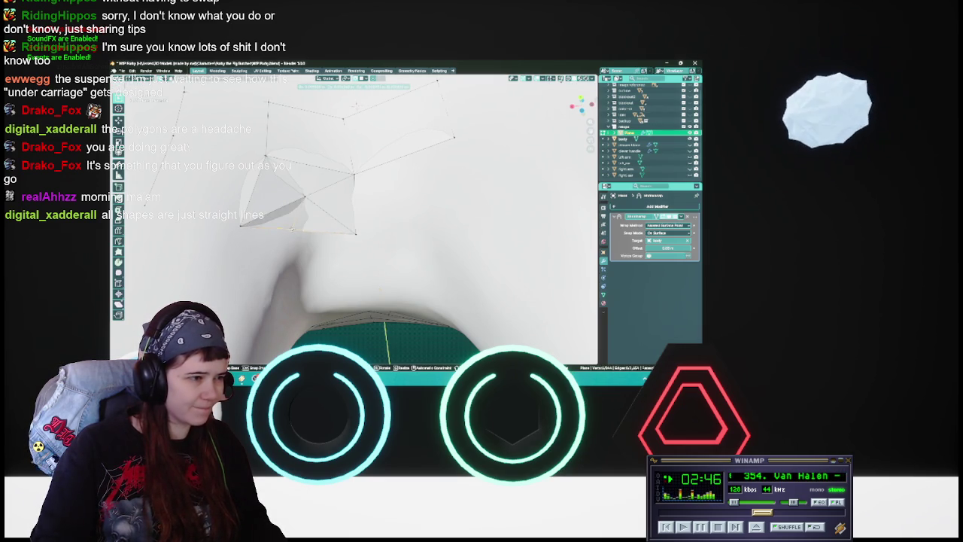
pyautogui.click(292, 229)
pyautogui.moveTo(294, 226)
pyautogui.mouseDown(button='middle')
pyautogui.moveTo(331, 214)
pyautogui.moveTo(316, 233)
pyautogui.moveTo(356, 257)
pyautogui.moveTo(354, 228)
pyautogui.mouseUp(button='middle')
pyautogui.press('g')
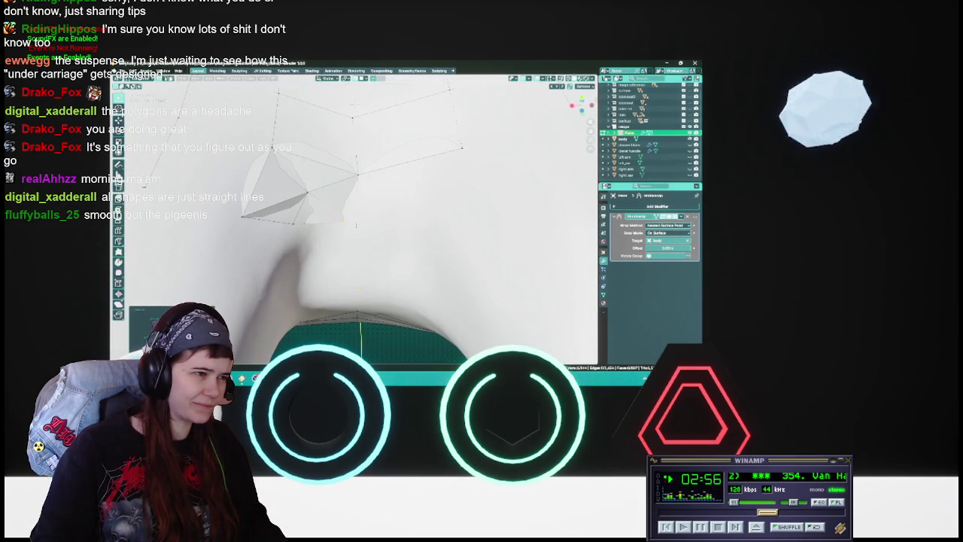
pyautogui.click(354, 218)
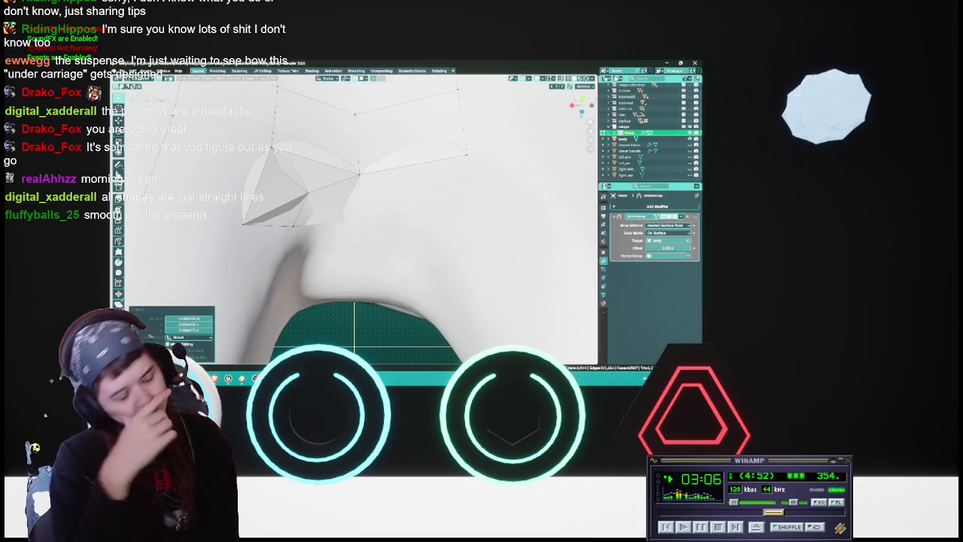
pyautogui.scroll(-5, 358, 241)
pyautogui.scroll(-3, 364, 252)
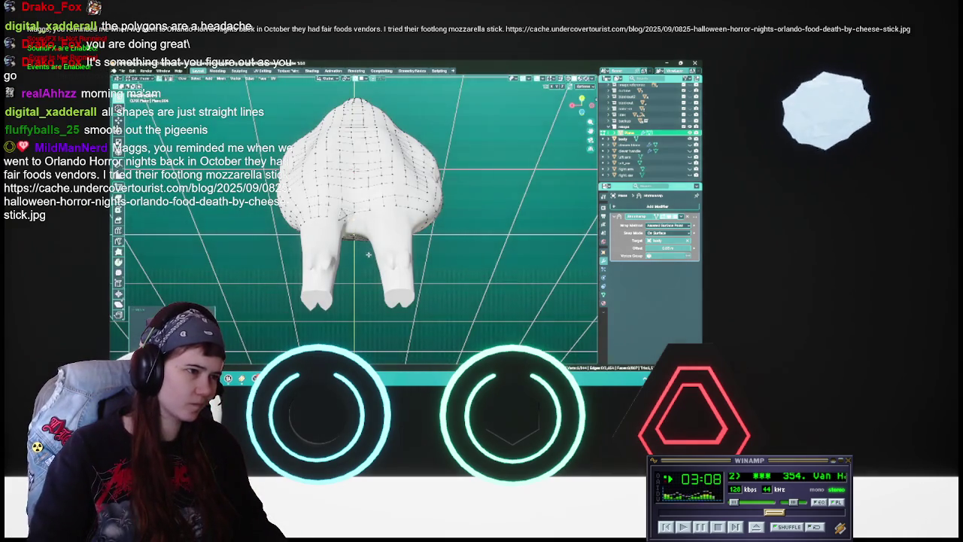
pyautogui.scroll(5, 368, 254)
pyautogui.scroll(3, 368, 254)
pyautogui.scroll(2, 368, 254)
pyautogui.scroll(2, 367, 255)
pyautogui.scroll(2, 367, 255)
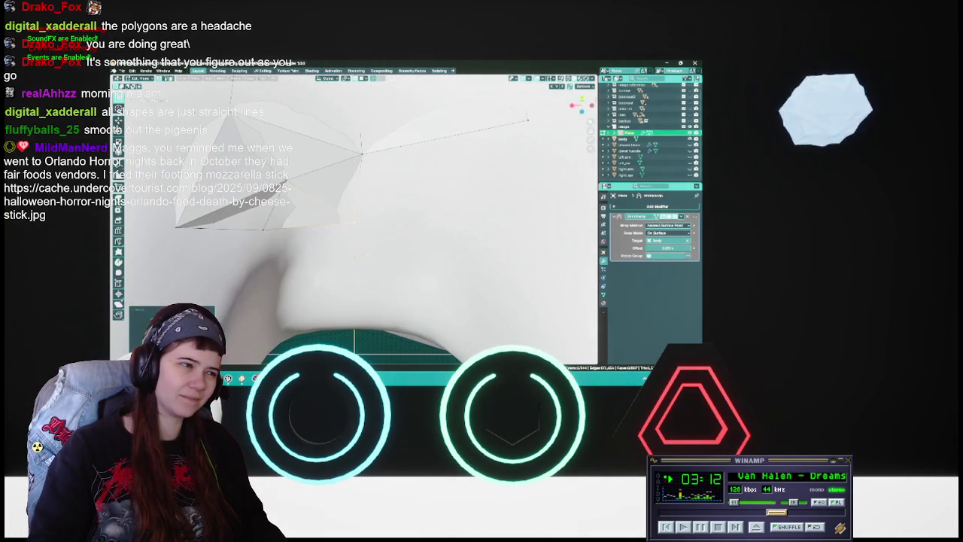
pyautogui.moveTo(368, 255); pyautogui.dragTo(368, 253, button='middle')
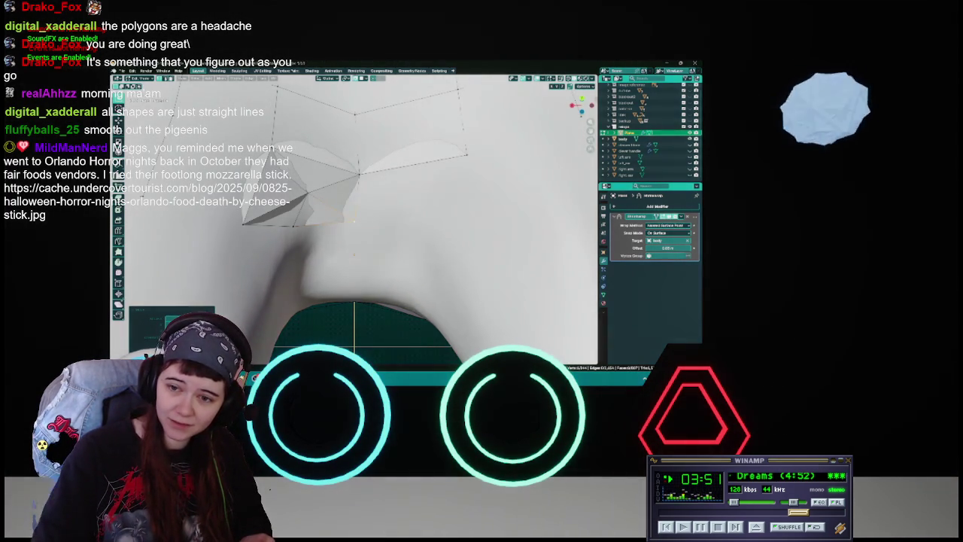
# Check the reference photo in the browser, then save WIP Porky.blend.
pyautogui.moveTo(632, 145)
pyautogui.mouseDown()
pyautogui.moveTo(483, 91)
pyautogui.moveTo(471, 124)
pyautogui.moveTo(490, 126)
pyautogui.mouseUp()
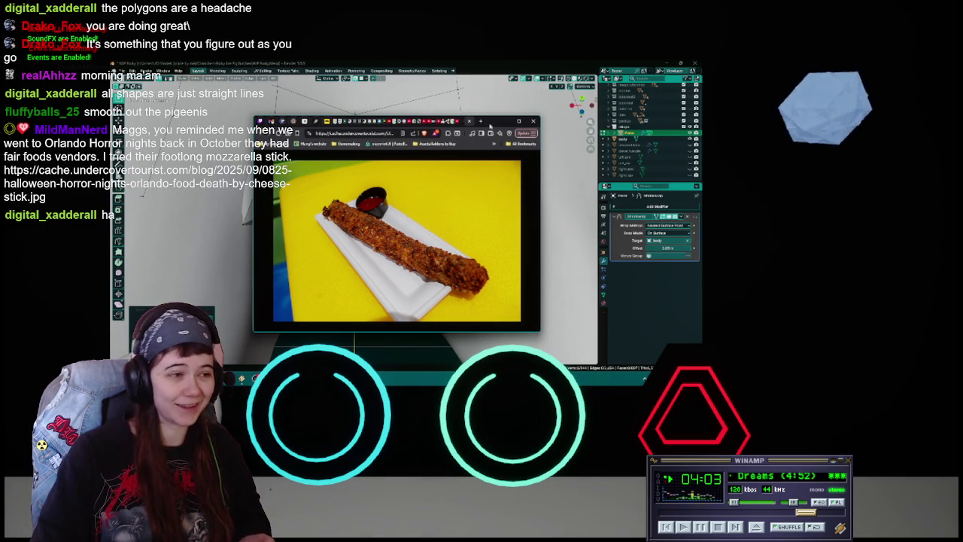
pyautogui.moveTo(489, 125); pyautogui.dragTo(704, 151)
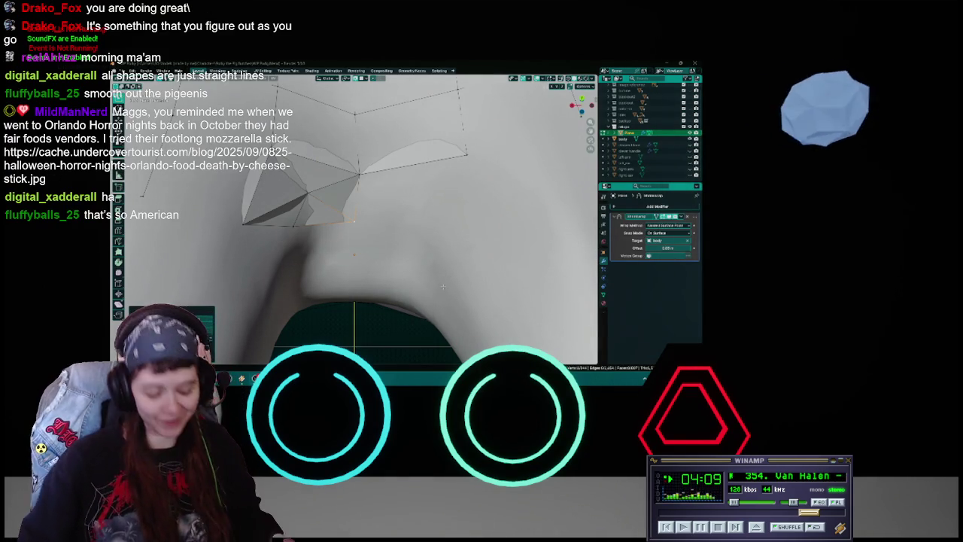
pyautogui.moveTo(442, 286); pyautogui.dragTo(400, 235, button='middle')
pyautogui.hotkey('ctrl', 's')
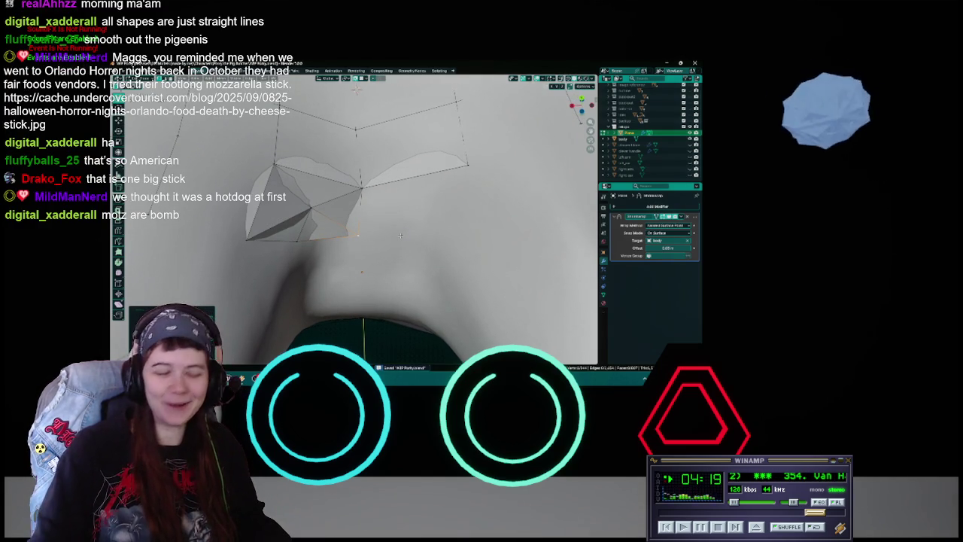
pyautogui.moveTo(409, 236)
pyautogui.mouseDown(button='middle')
pyautogui.moveTo(384, 231)
pyautogui.moveTo(398, 211)
pyautogui.mouseUp(button='middle')
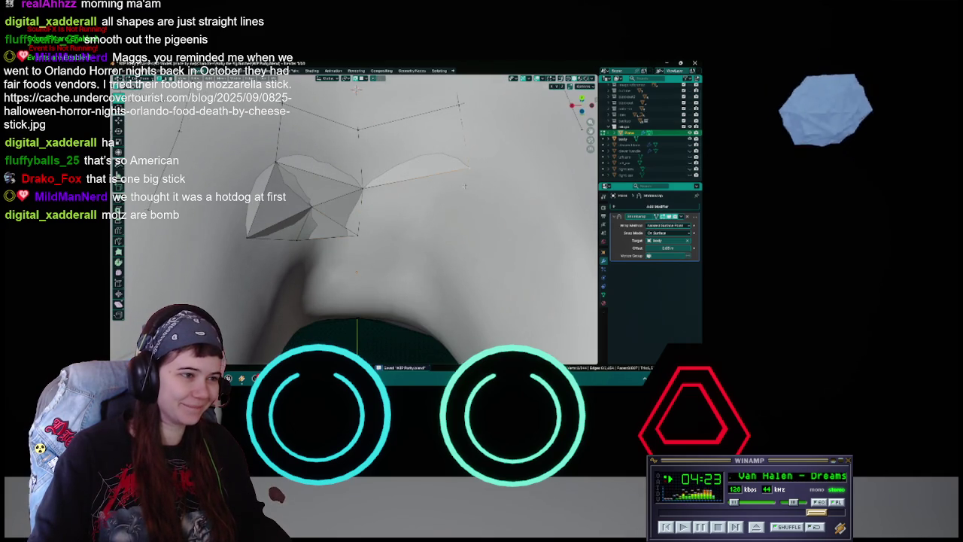
pyautogui.scroll(-3, 466, 184)
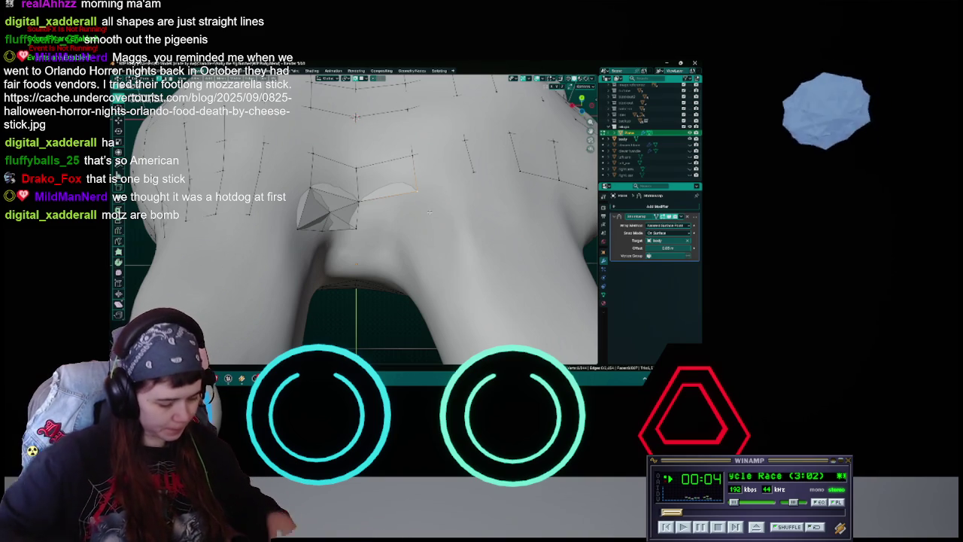
# Save, then move the selected crotch vertex so it sits on the sculpt.
pyautogui.hotkey('ctrl', 's')
pyautogui.moveTo(429, 212); pyautogui.dragTo(355, 109, button='middle')
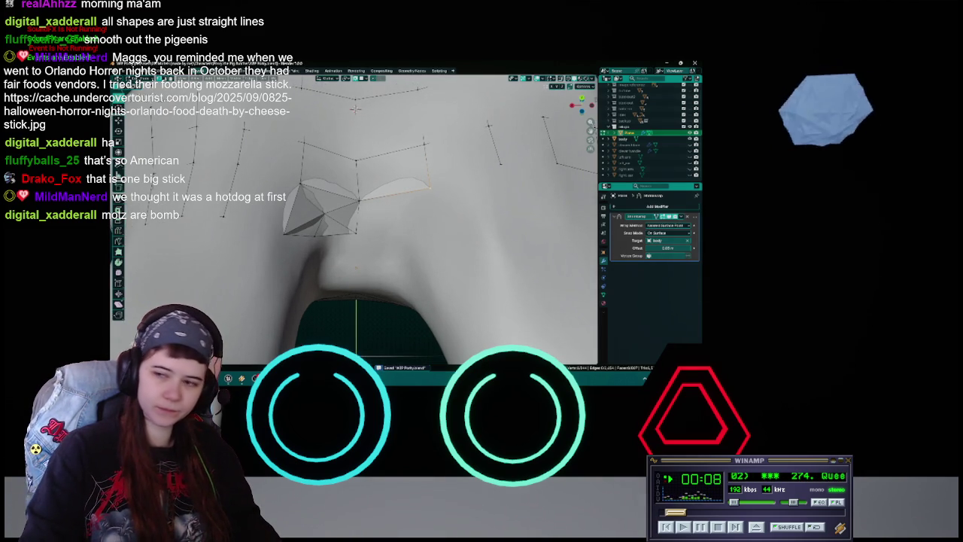
pyautogui.moveTo(355, 109)
pyautogui.mouseDown(button='middle')
pyautogui.moveTo(411, 224)
pyautogui.moveTo(382, 226)
pyautogui.moveTo(346, 283)
pyautogui.mouseUp(button='middle')
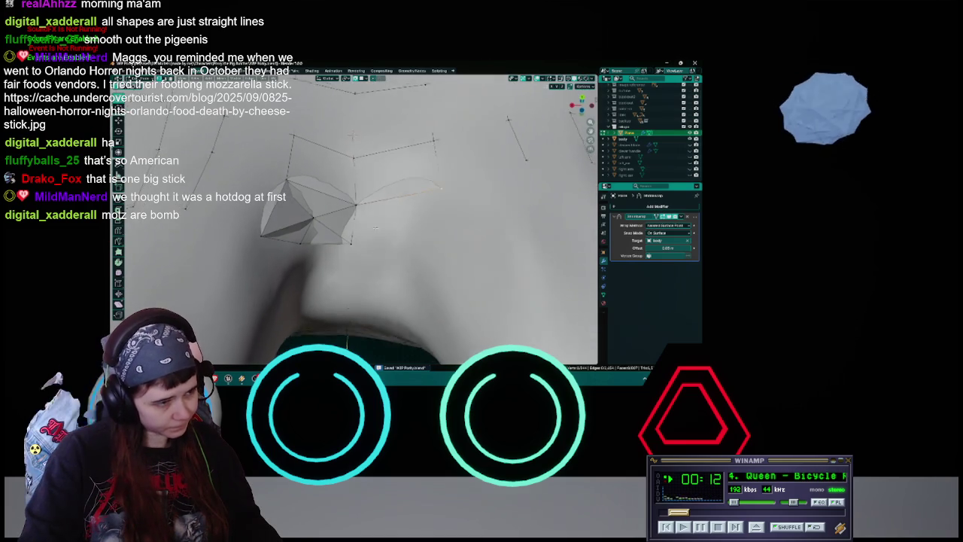
pyautogui.press('g')
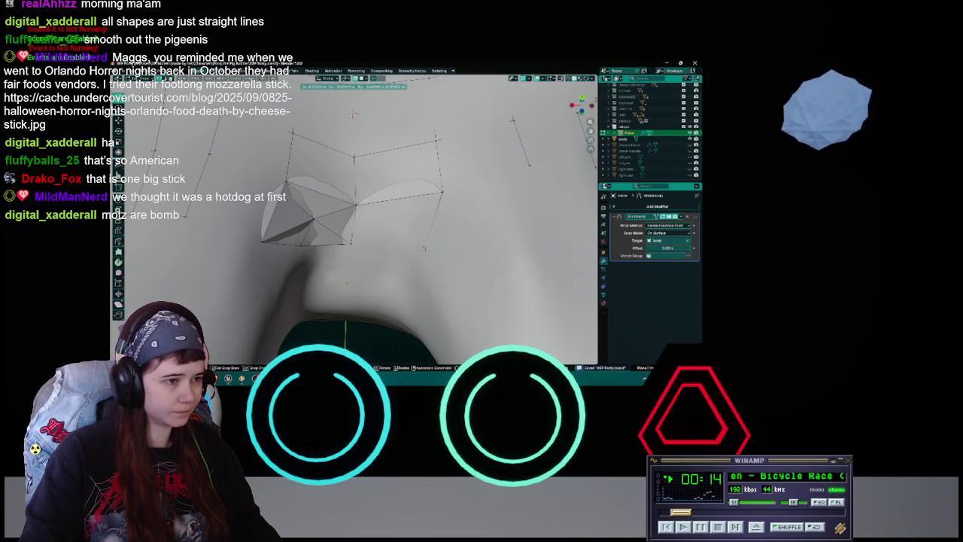
pyautogui.click(423, 248)
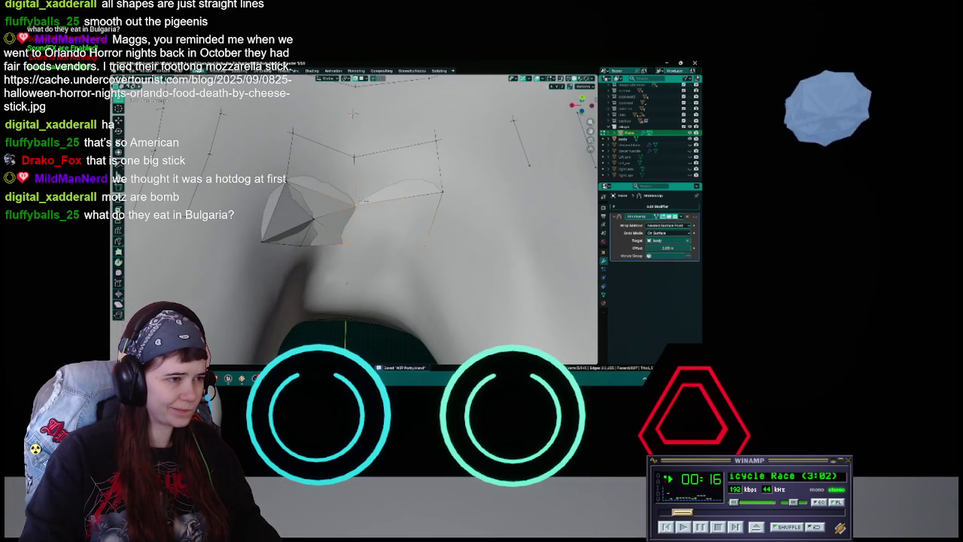
# Inspect the crotch faces from several angles and switch to see-through shading.
pyautogui.moveTo(353, 226); pyautogui.dragTo(354, 158, button='middle')
pyautogui.moveTo(352, 249); pyautogui.dragTo(381, 239, button='middle')
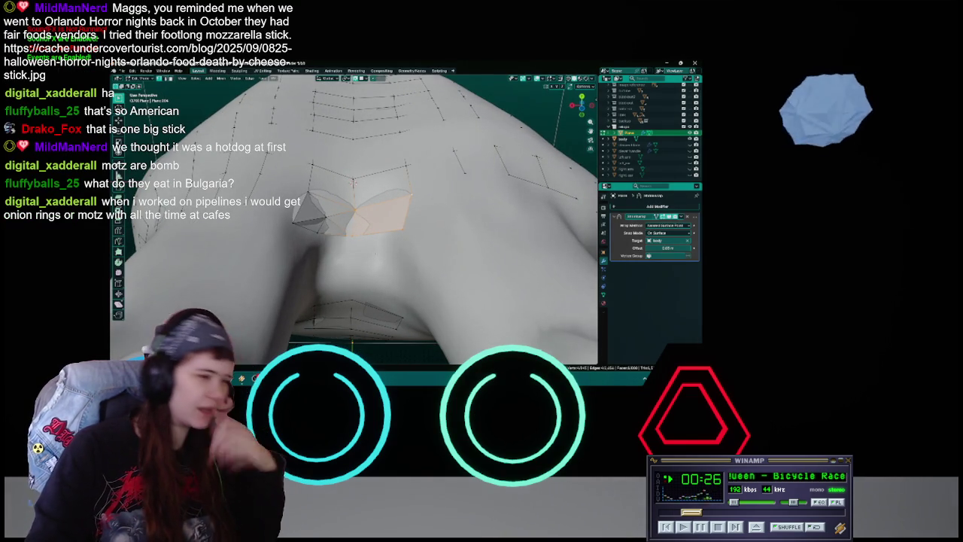
pyautogui.moveTo(402, 256); pyautogui.dragTo(352, 274, button='middle')
pyautogui.hotkey('shift', 'z')
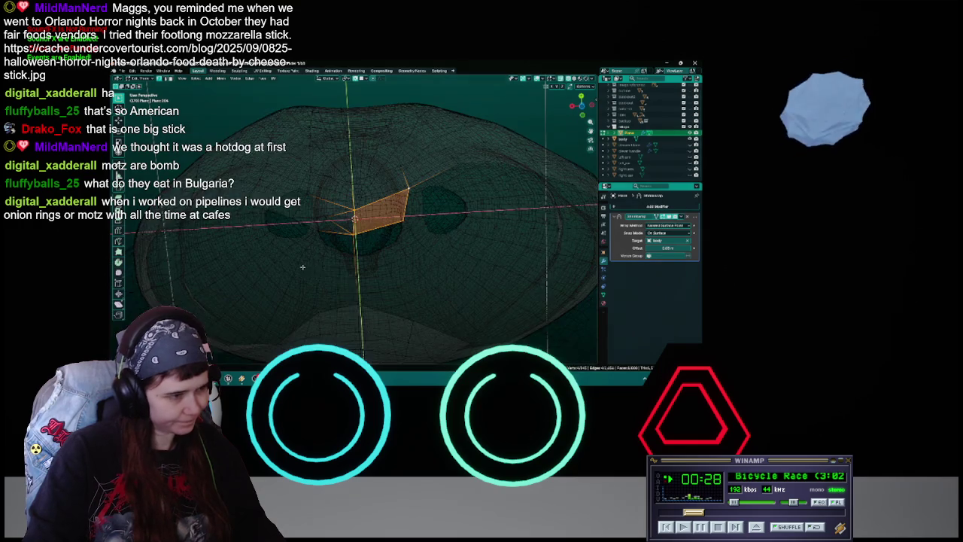
# Apply Alt+A to the selected crotch faces, restore solid shading, and move the geometry onto the sculpt.
pyautogui.hotkey('alt', 'a')
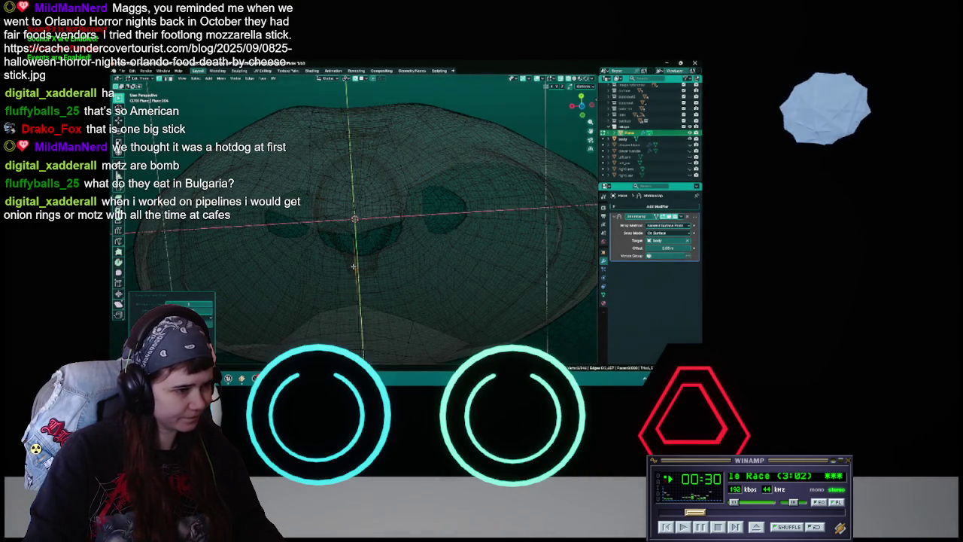
pyautogui.hotkey('shift', 'z')
pyautogui.press('g')
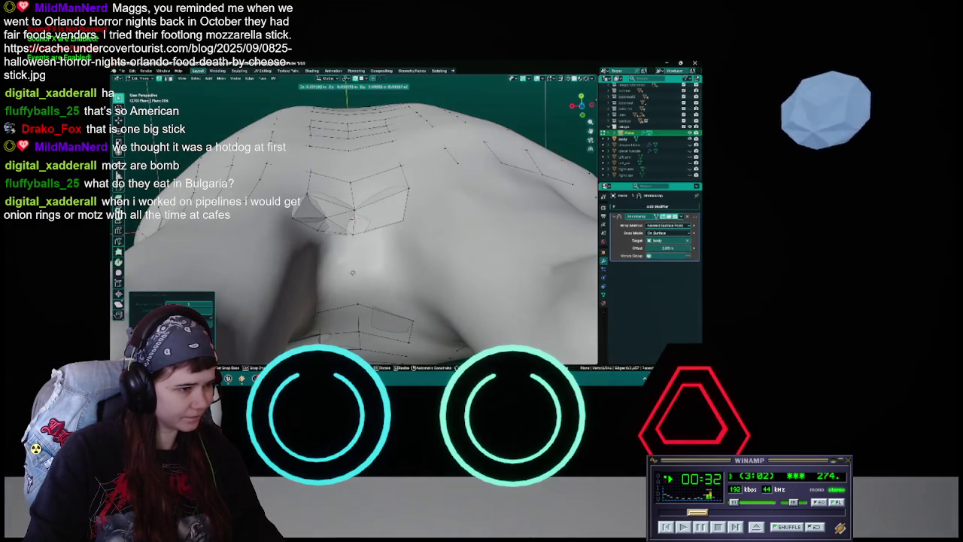
pyautogui.click(355, 273)
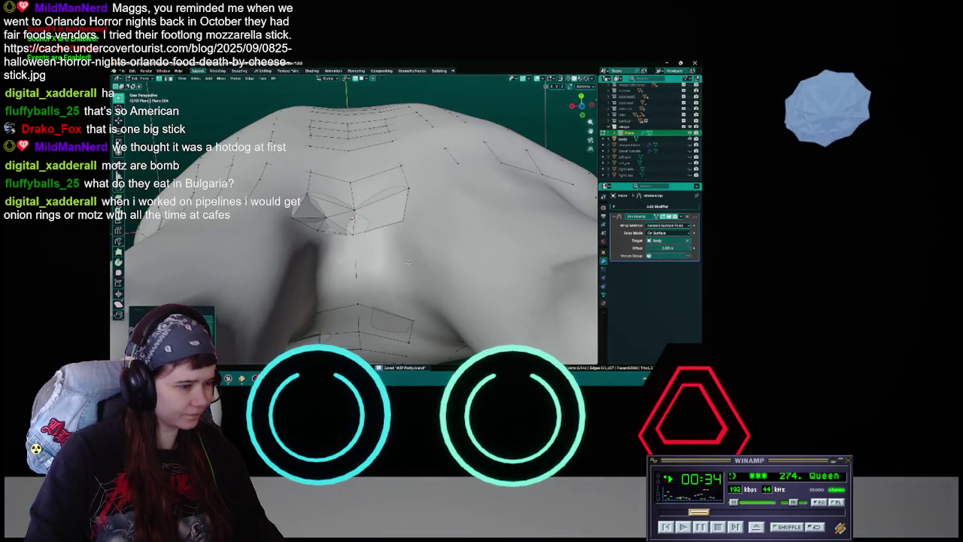
pyautogui.moveTo(407, 262)
pyautogui.mouseDown(button='middle')
pyautogui.moveTo(389, 243)
pyautogui.moveTo(383, 258)
pyautogui.mouseUp(button='middle')
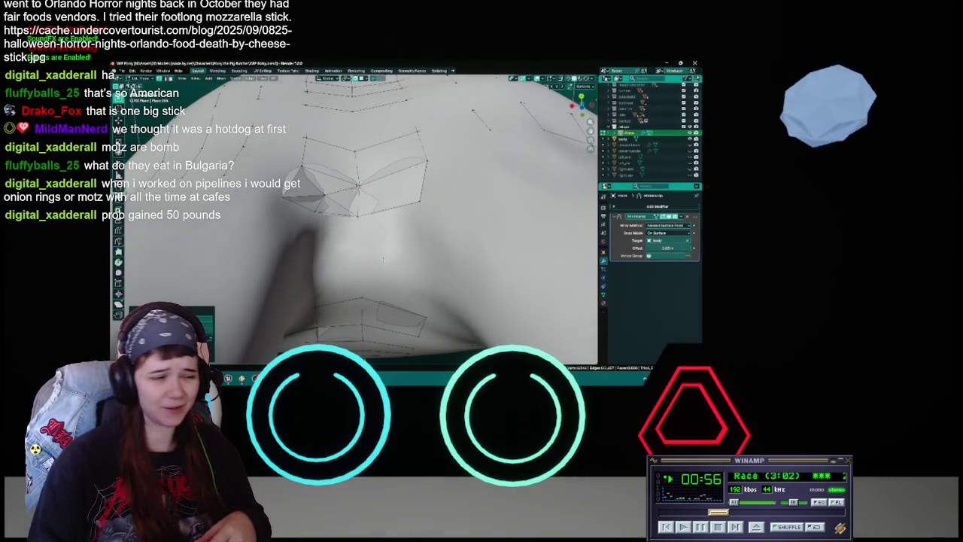
# Move the selected retopology vertices over the hip, check the fit, and save the blend file.
pyautogui.hotkey('ctrl', 's')
pyautogui.moveTo(353, 226)
pyautogui.mouseDown(button='middle')
pyautogui.moveTo(331, 241)
pyautogui.moveTo(361, 218)
pyautogui.moveTo(301, 252)
pyautogui.mouseUp(button='middle')
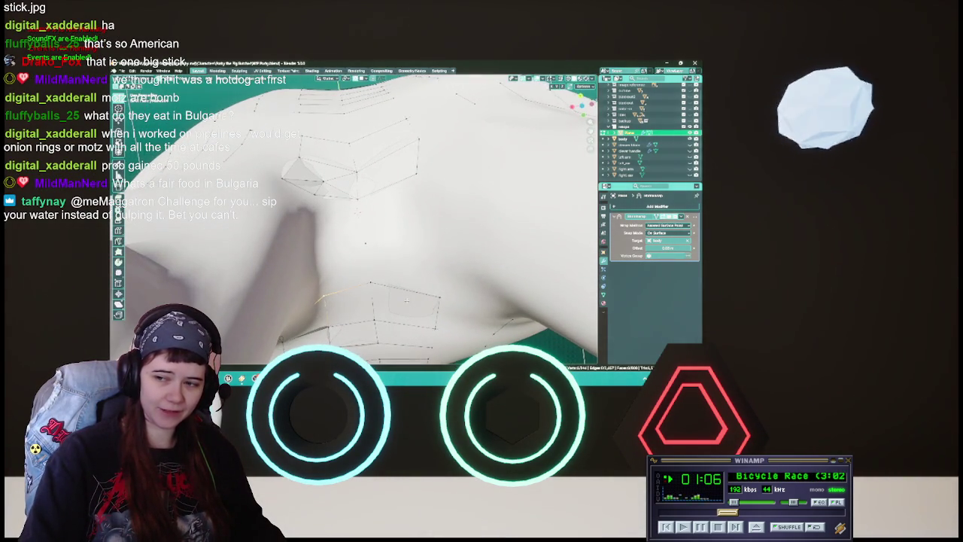
pyautogui.moveTo(353, 225); pyautogui.dragTo(316, 244, button='middle')
pyautogui.hotkey('ctrl', 's')
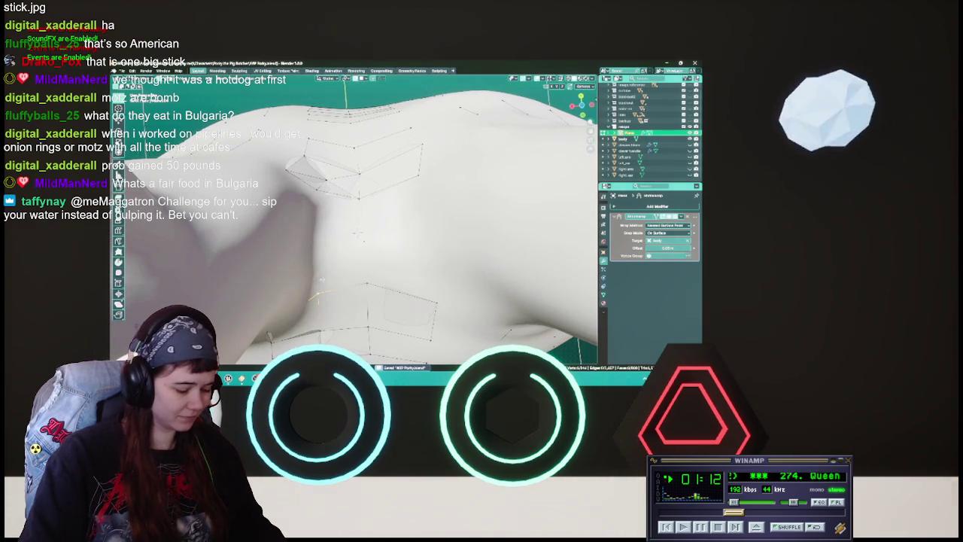
pyautogui.press('g')
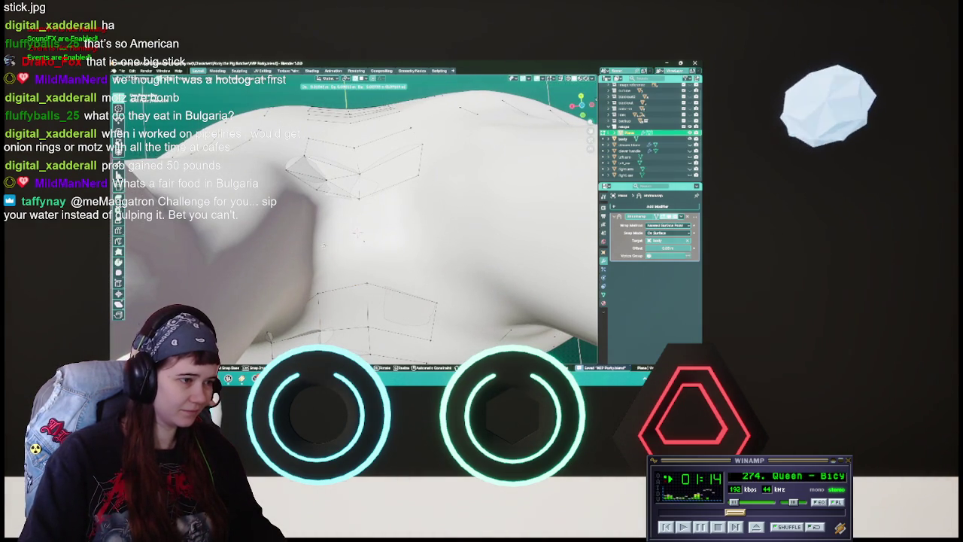
pyautogui.click(358, 235)
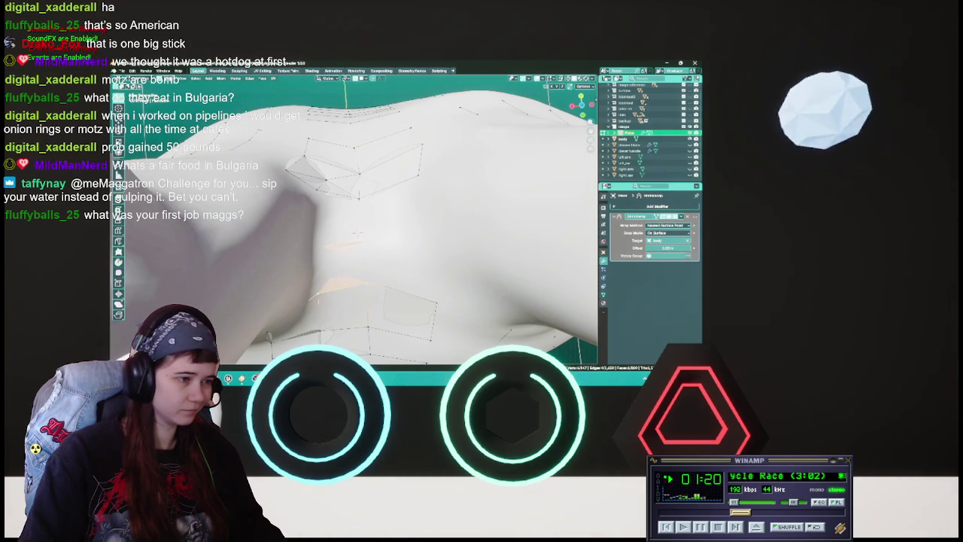
pyautogui.moveTo(358, 233); pyautogui.dragTo(356, 234, button='middle')
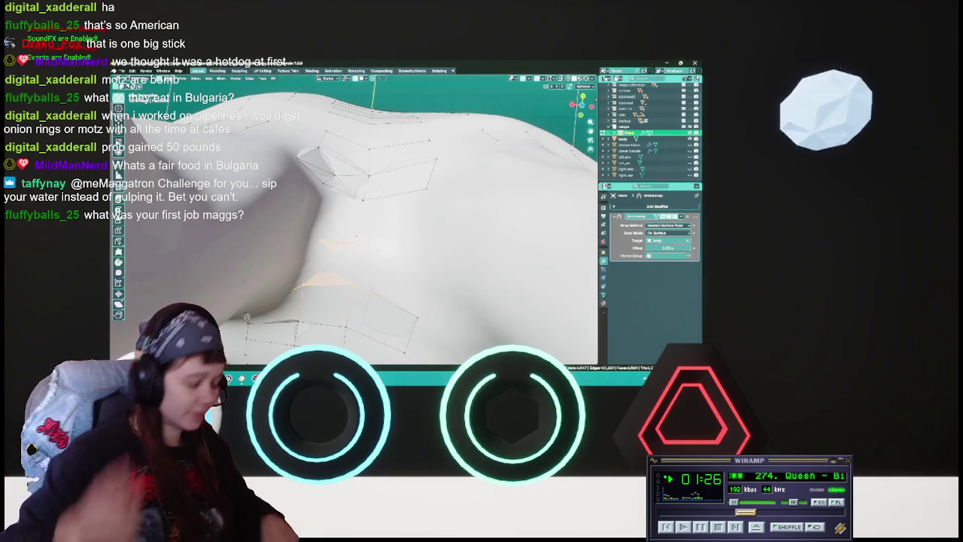
pyautogui.hotkey('ctrl', 's')
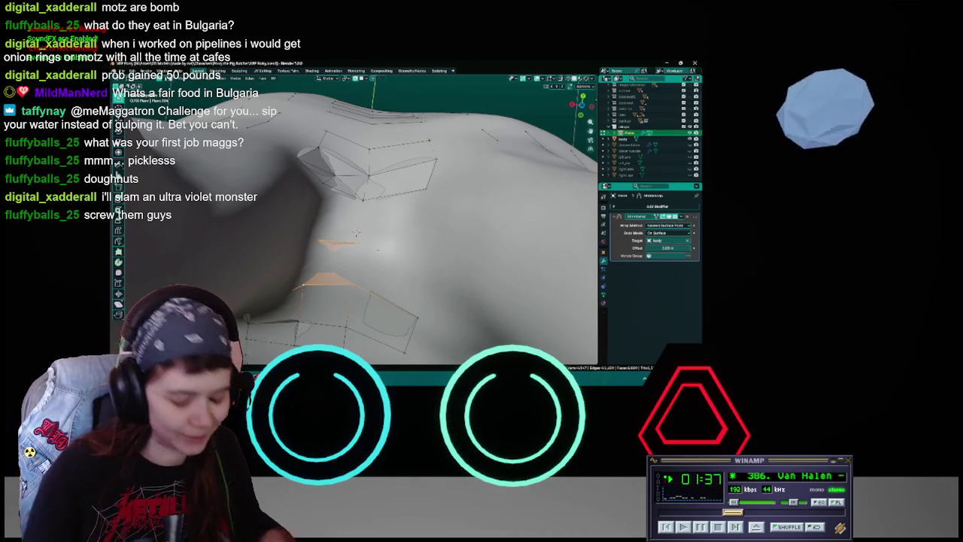
# Clear the selection, select the next strip edge under the hip, and save the blend file.
pyautogui.moveTo(356, 232); pyautogui.dragTo(355, 222, button='middle')
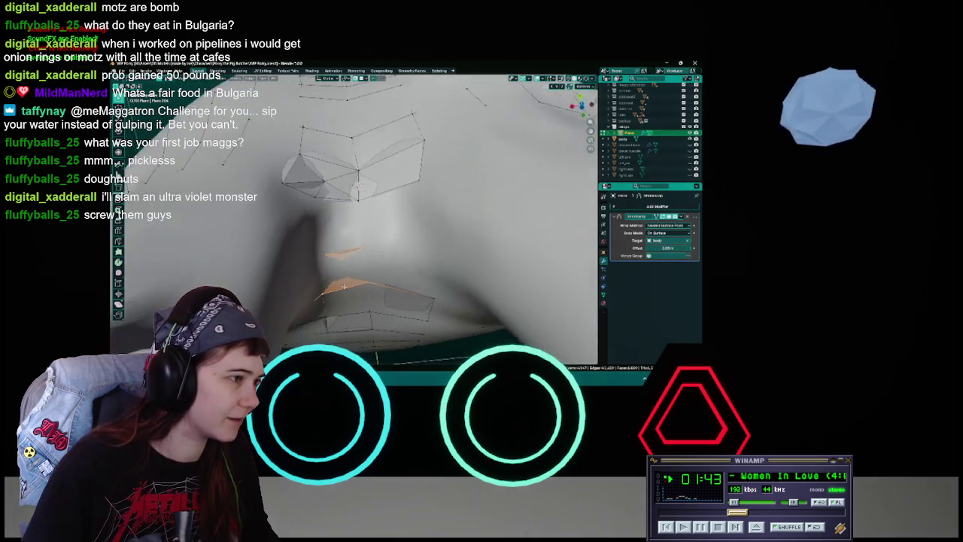
pyautogui.hotkey('ctrl', 's')
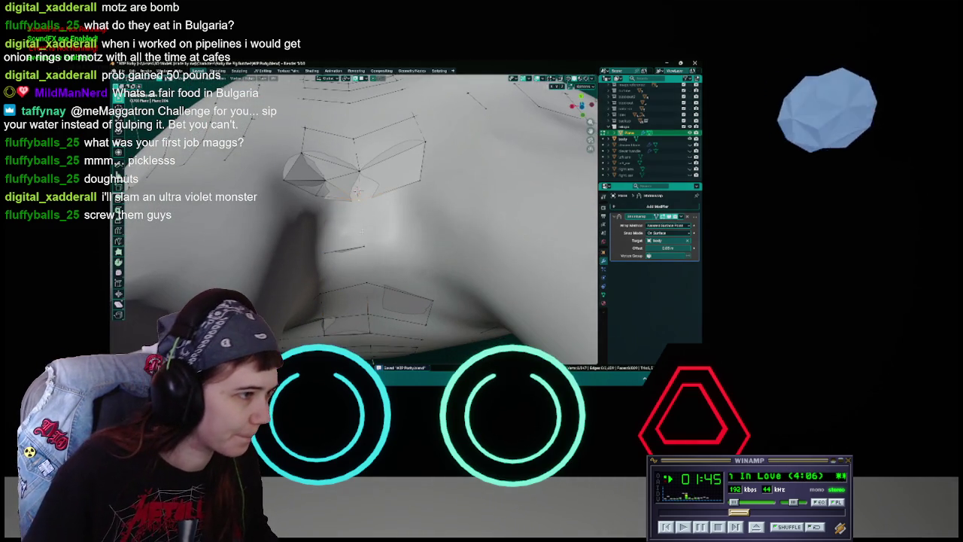
pyautogui.click(323, 250)
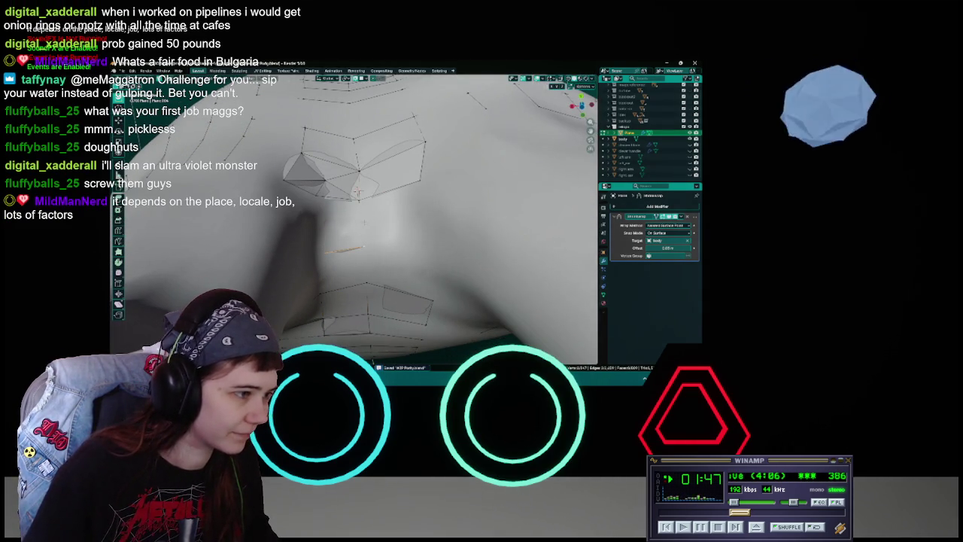
pyautogui.keyDown('shift'); pyautogui.click(317, 195); pyautogui.keyUp('shift')
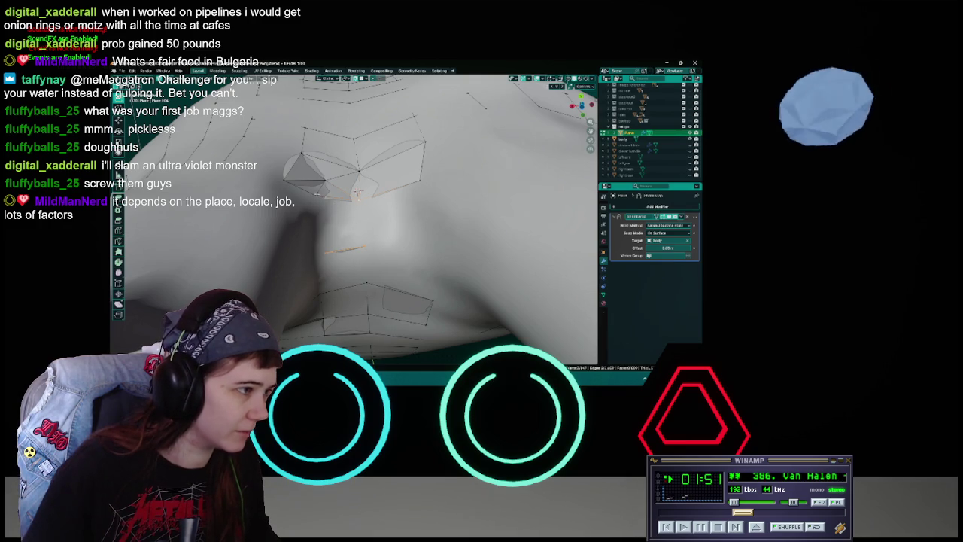
pyautogui.moveTo(359, 193); pyautogui.dragTo(374, 196, button='middle')
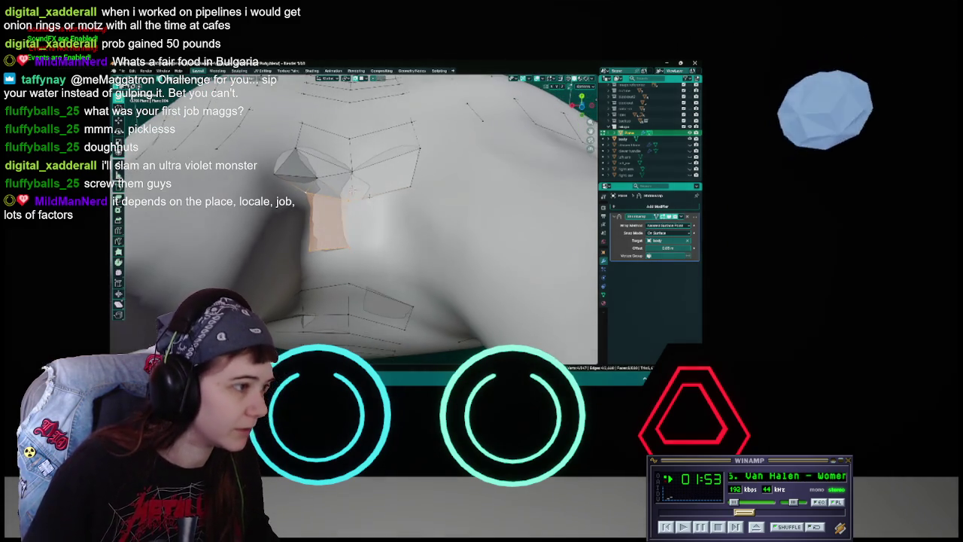
pyautogui.hotkey('ctrl', 's')
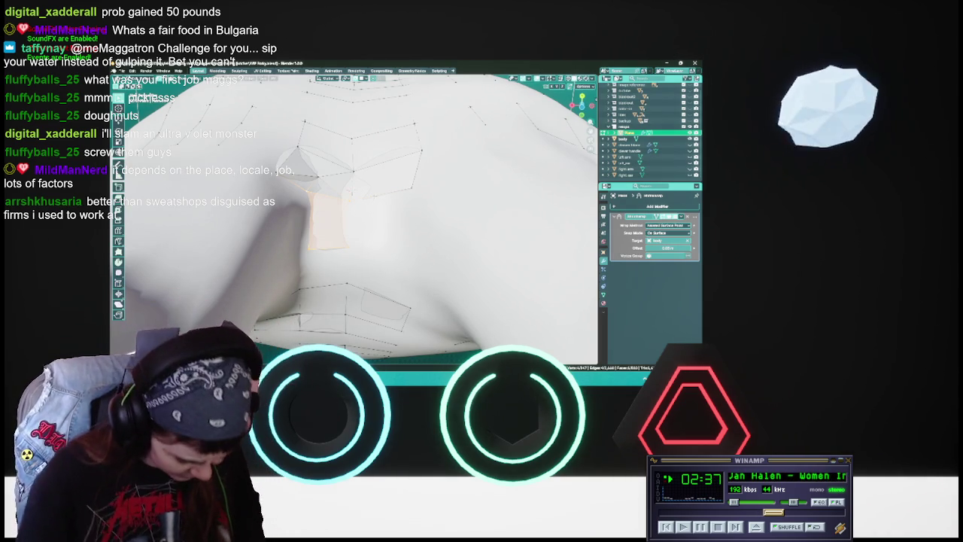
# Shift the new inner-thigh quad and nudge its vertices to line up with neighbouring faces.
pyautogui.moveTo(354, 226)
pyautogui.mouseDown(button='middle')
pyautogui.moveTo(368, 218)
pyautogui.moveTo(342, 214)
pyautogui.mouseUp(button='middle')
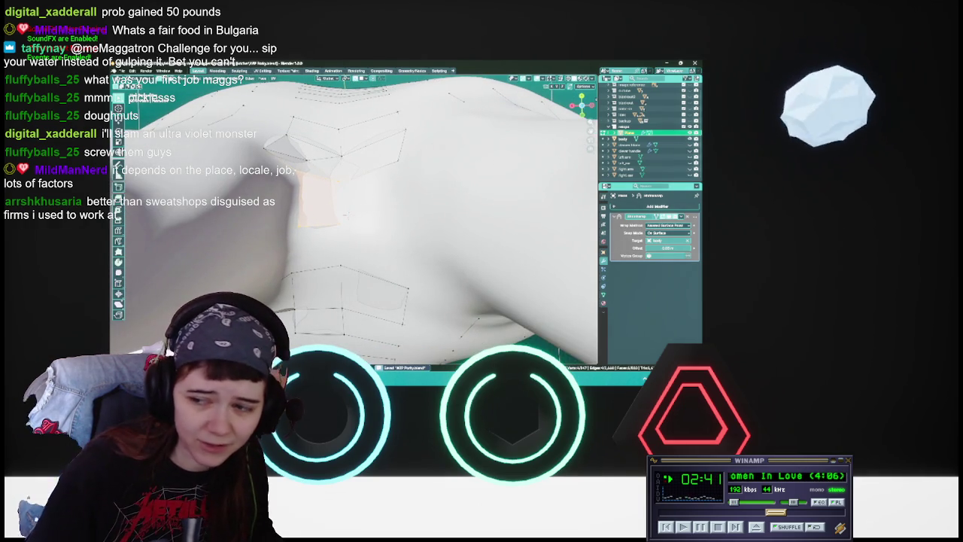
pyautogui.press('g')
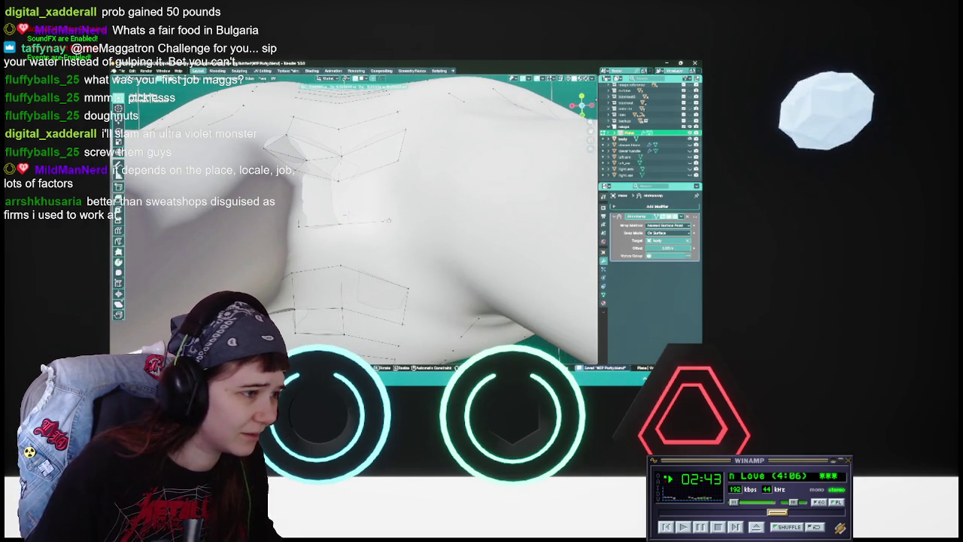
pyautogui.click(390, 220)
pyautogui.press('2')
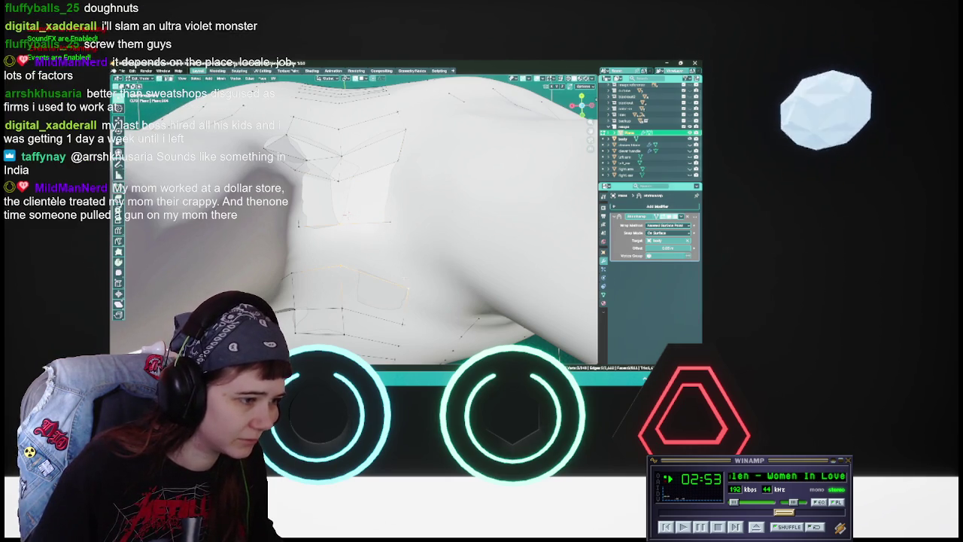
pyautogui.moveTo(354, 226); pyautogui.dragTo(399, 218, button='middle')
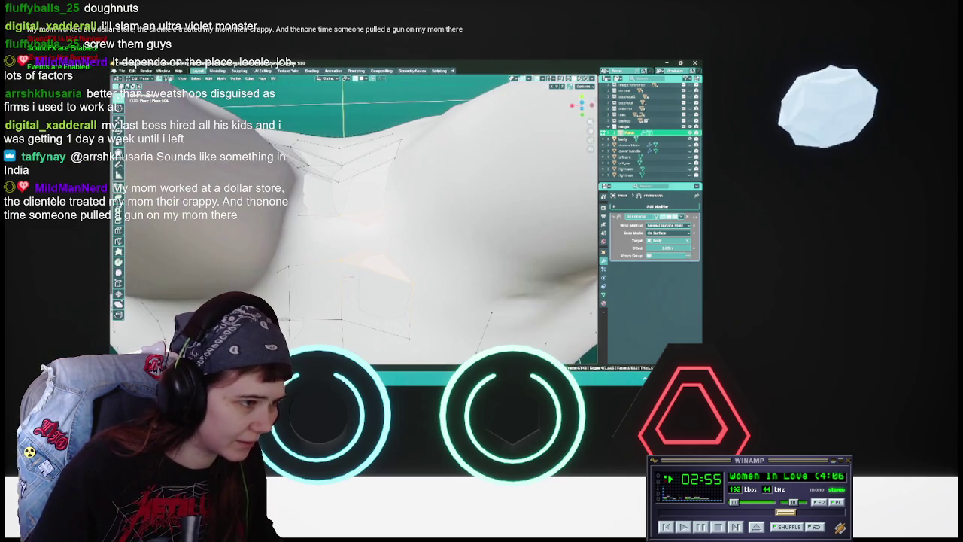
pyautogui.press('g')
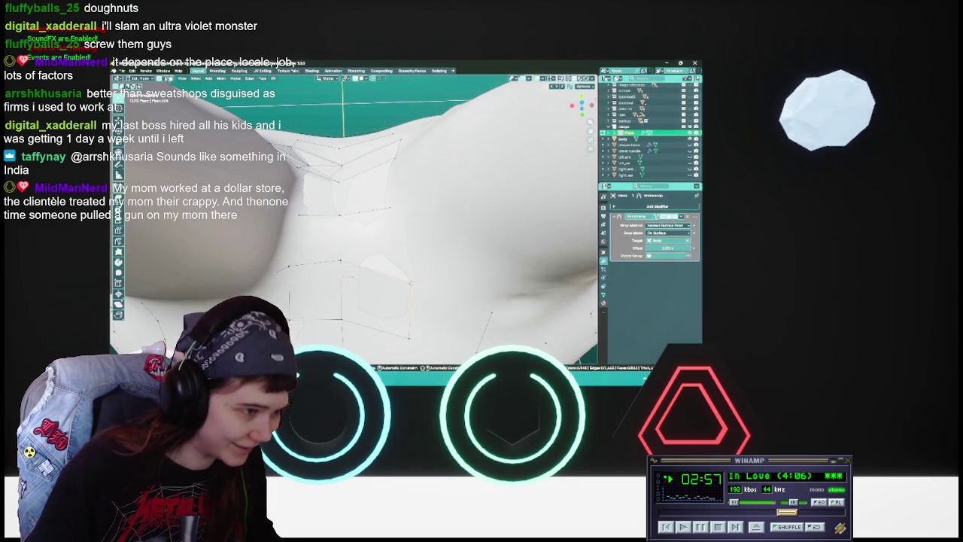
pyautogui.press('Return')
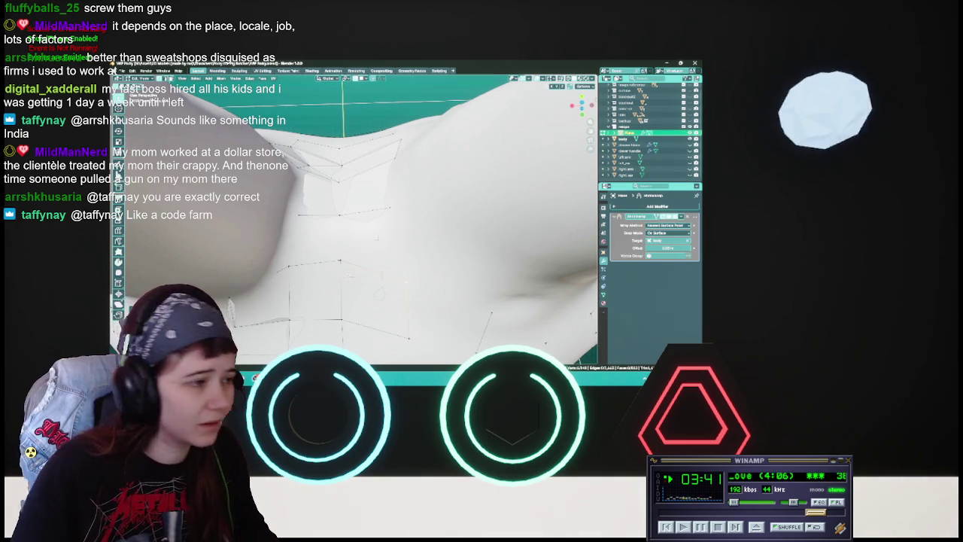
# Save WIP Porky.blend and drag one retopology vertex into its new position.
pyautogui.hotkey('ctrl', 's')
pyautogui.moveTo(391, 226)
pyautogui.mouseDown(button='middle')
pyautogui.moveTo(410, 236)
pyautogui.moveTo(394, 248)
pyautogui.moveTo(444, 280)
pyautogui.moveTo(436, 275)
pyautogui.mouseUp(button='middle')
pyautogui.hotkey('ctrl', 's')
pyautogui.press('g')
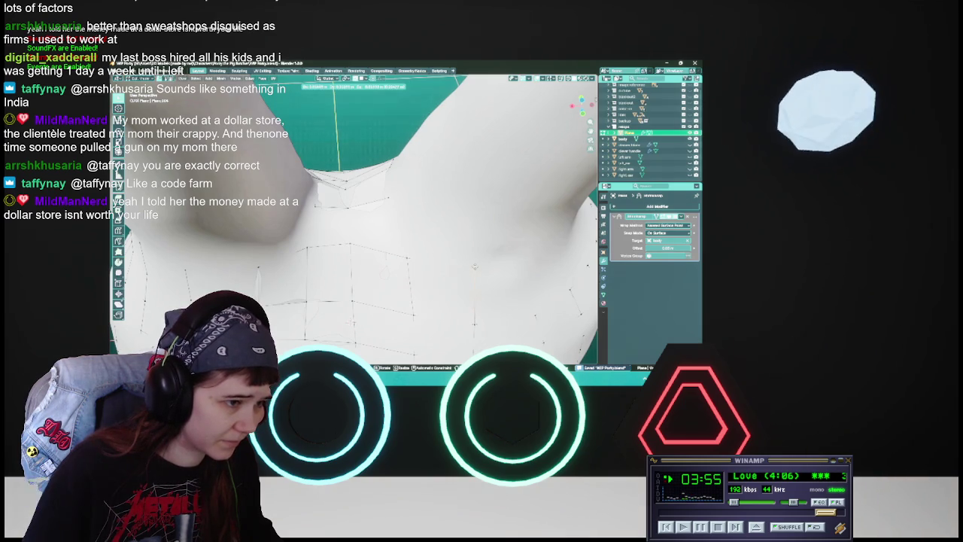
pyautogui.click(474, 266)
# Zoom out, select a vertex and review the hip and thigh quads in see-through view.
pyautogui.scroll(-5, 452, 256)
pyautogui.moveTo(452, 256)
pyautogui.mouseDown(button='middle')
pyautogui.moveTo(385, 231)
pyautogui.moveTo(391, 248)
pyautogui.moveTo(384, 240)
pyautogui.moveTo(421, 243)
pyautogui.moveTo(383, 249)
pyautogui.mouseUp(button='middle')
pyautogui.scroll(4, 391, 248)
pyautogui.click(429, 231)
pyautogui.hotkey('shift', 'z')
pyautogui.hotkey('shift', 'z')
pyautogui.hotkey('ctrl', 's')
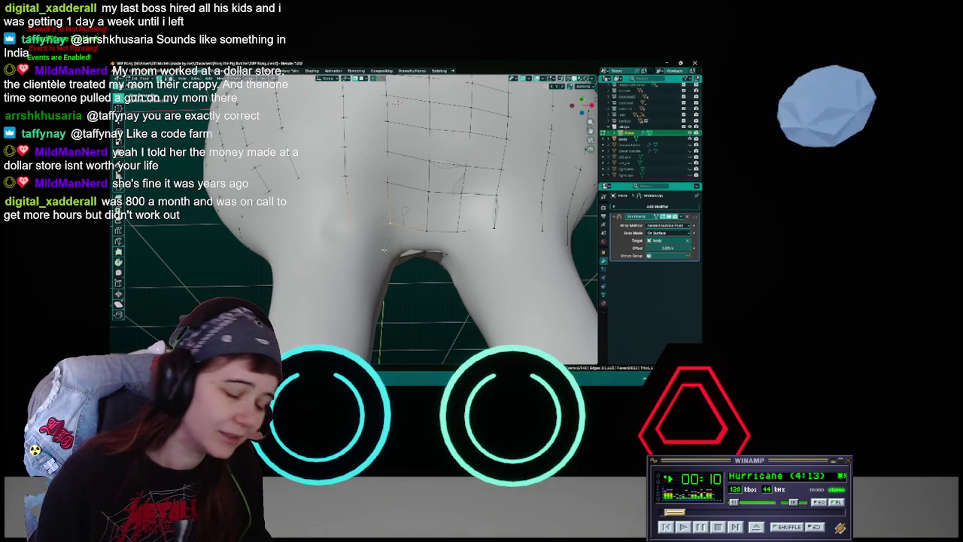
# Save, then shift the selected retopology edge further across the crotch gap.
pyautogui.hotkey('ctrl', 's')
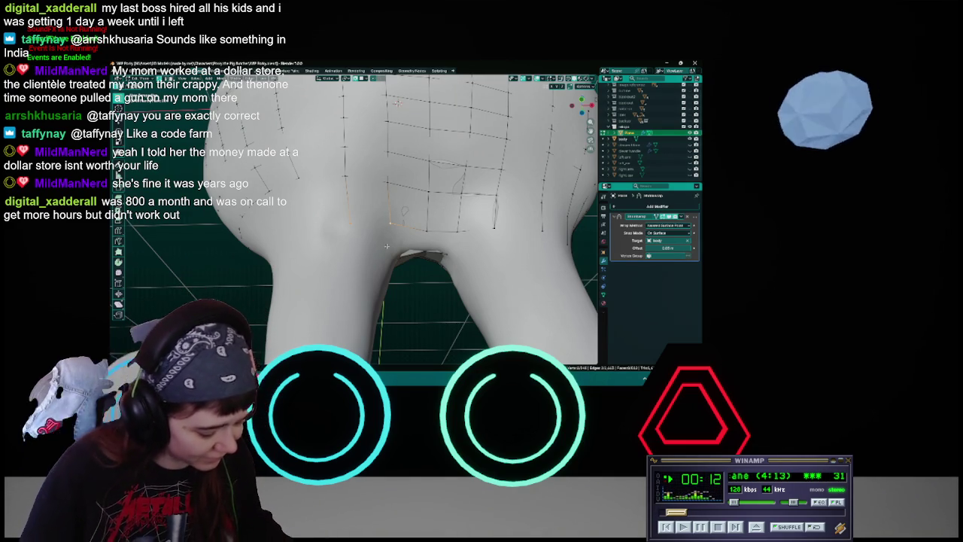
pyautogui.moveTo(385, 246)
pyautogui.mouseDown(button='middle')
pyautogui.moveTo(421, 245)
pyautogui.moveTo(340, 236)
pyautogui.moveTo(493, 259)
pyautogui.mouseUp(button='middle')
pyautogui.moveTo(375, 186)
pyautogui.mouseDown(button='middle')
pyautogui.moveTo(387, 240)
pyautogui.moveTo(360, 213)
pyautogui.moveTo(373, 196)
pyautogui.moveTo(344, 203)
pyautogui.moveTo(337, 229)
pyautogui.mouseUp(button='middle')
pyautogui.rightClick(347, 176)
pyautogui.press('Escape')
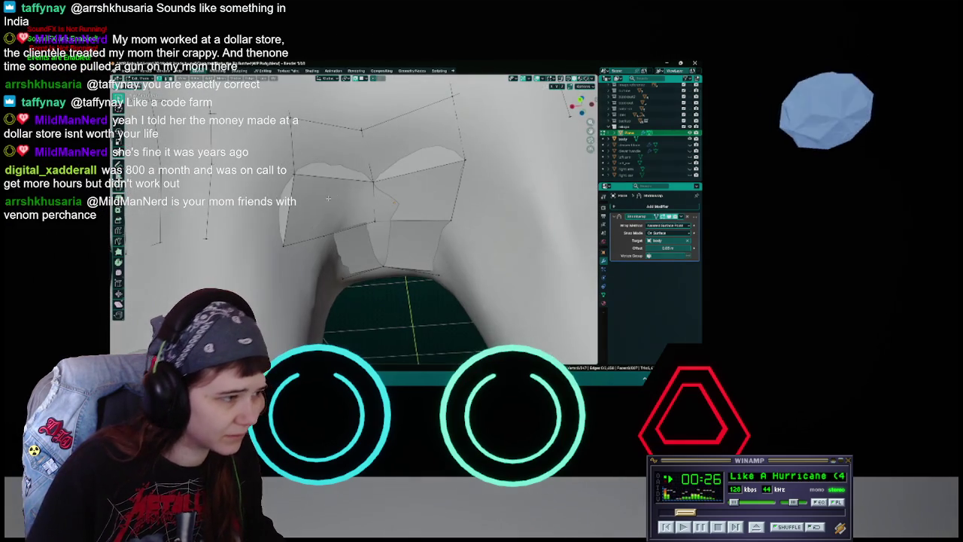
pyautogui.press('g')
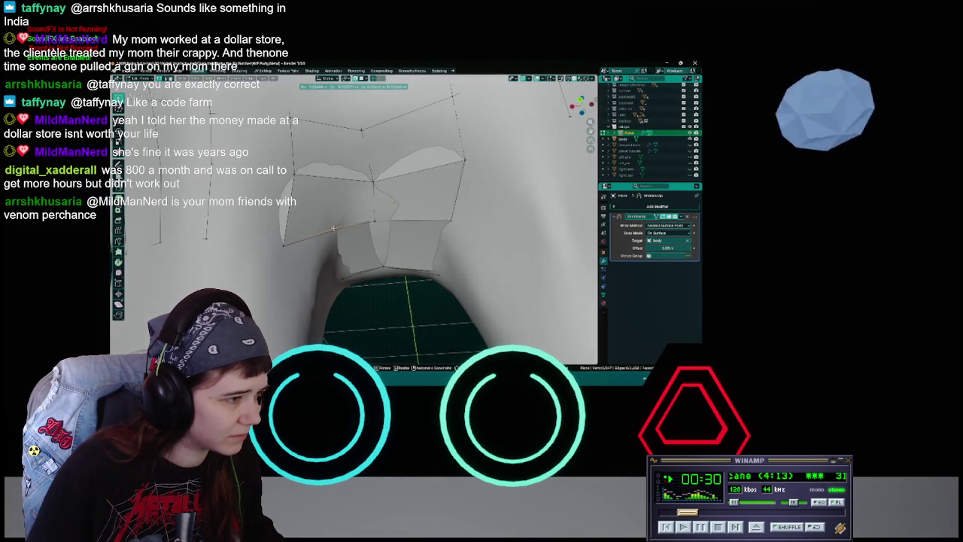
pyautogui.click(334, 227)
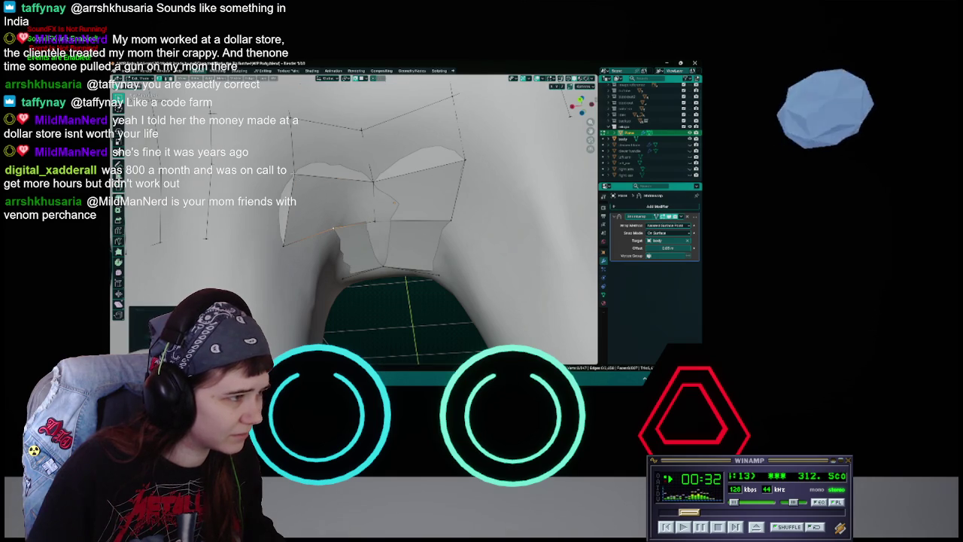
# Fill a triangle from the upper crotch edge to the lower vertex and save WIP Porky.blend.
pyautogui.click(364, 188)
pyautogui.keyDown('ctrl'); pyautogui.click(339, 226); pyautogui.keyUp('ctrl')
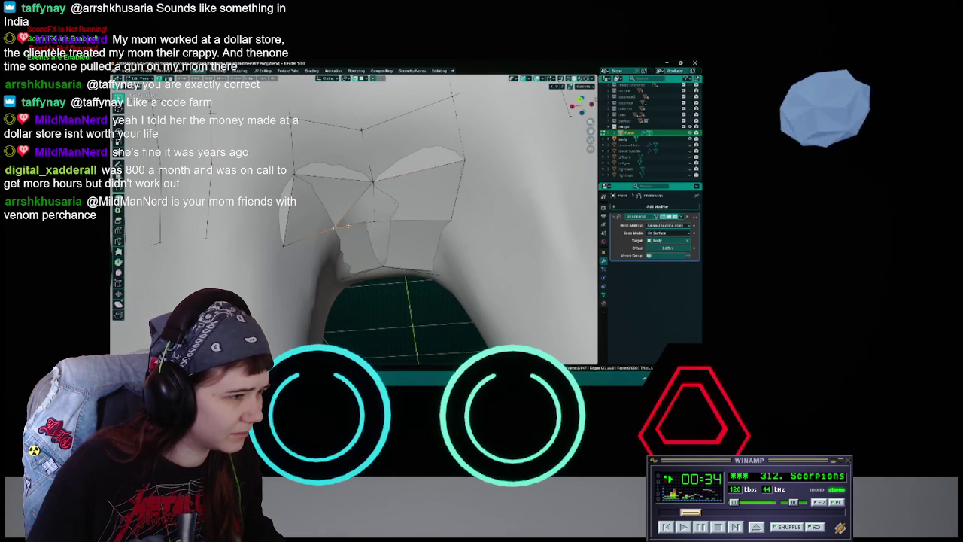
pyautogui.click(300, 239)
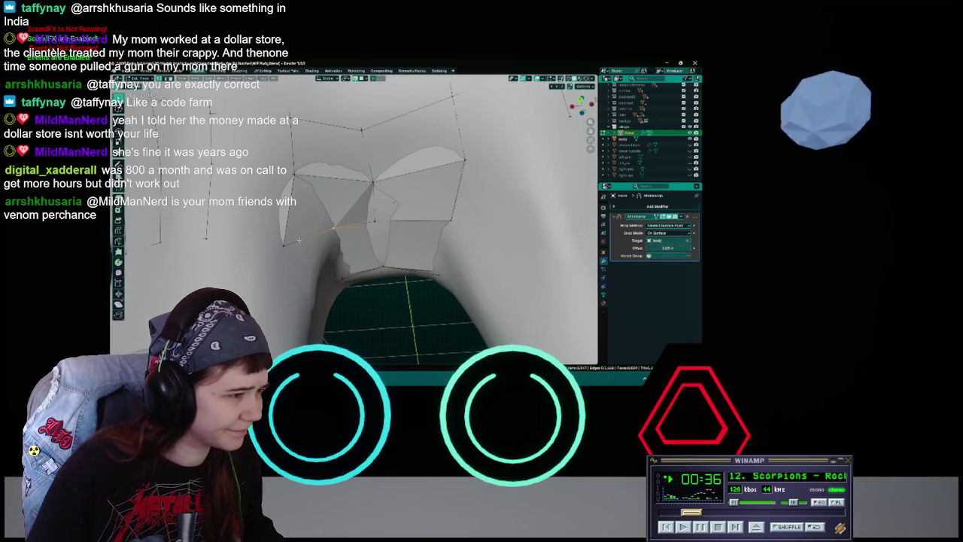
pyautogui.scroll(-3, 323, 228)
pyautogui.hotkey('ctrl', 's')
pyautogui.moveTo(323, 228); pyautogui.dragTo(398, 292, button='middle')
pyautogui.scroll(-4, 397, 291)
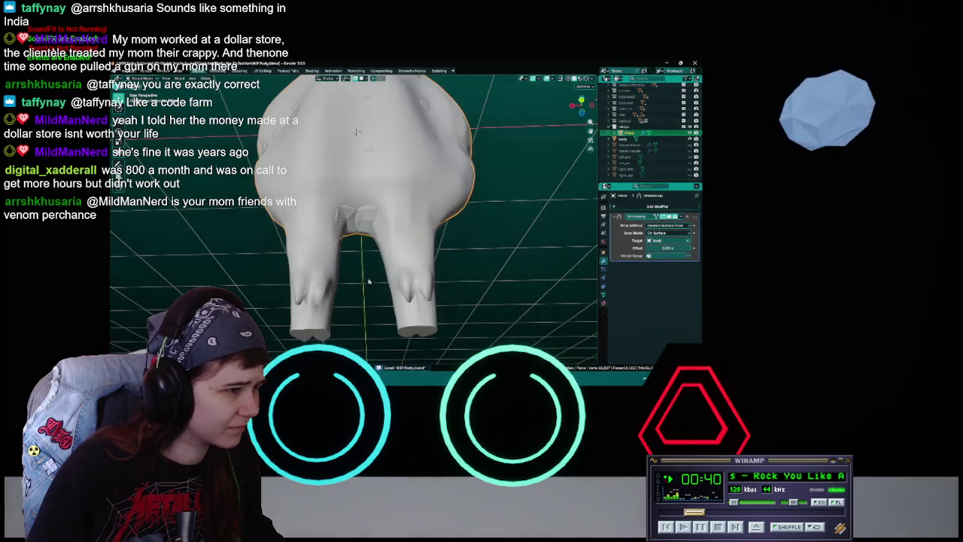
# Enter Edit Mode, save the file, and drop back to Object Mode.
pyautogui.scroll(4, 368, 281)
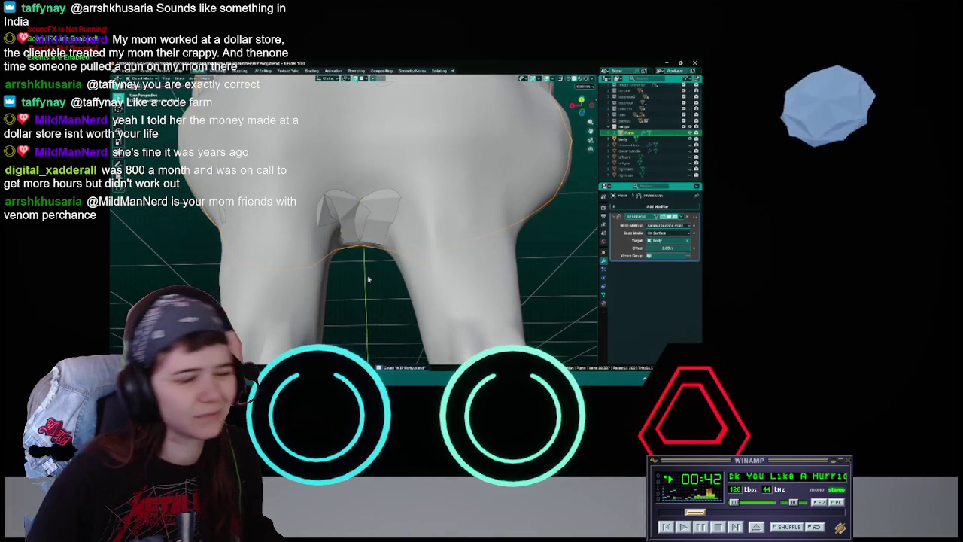
pyautogui.scroll(2, 366, 278)
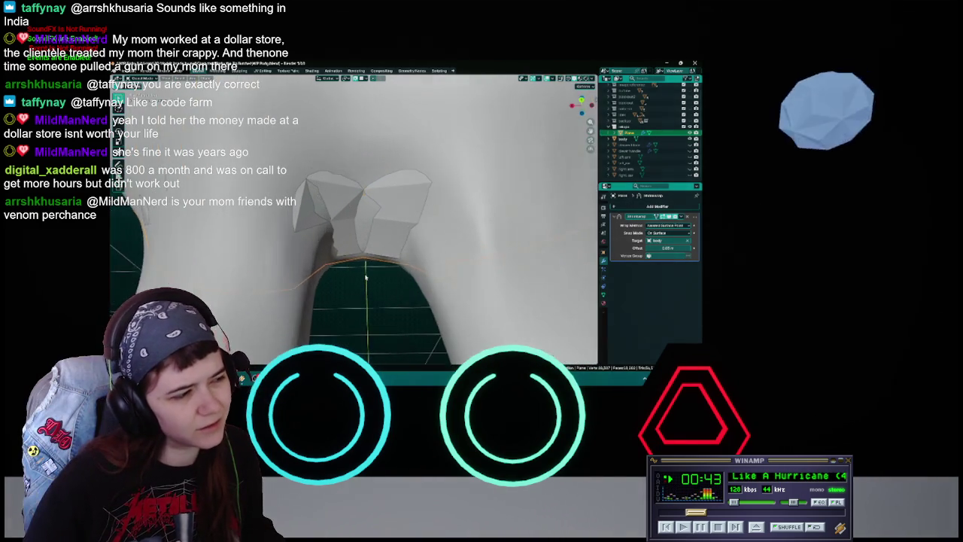
pyautogui.scroll(2, 365, 278)
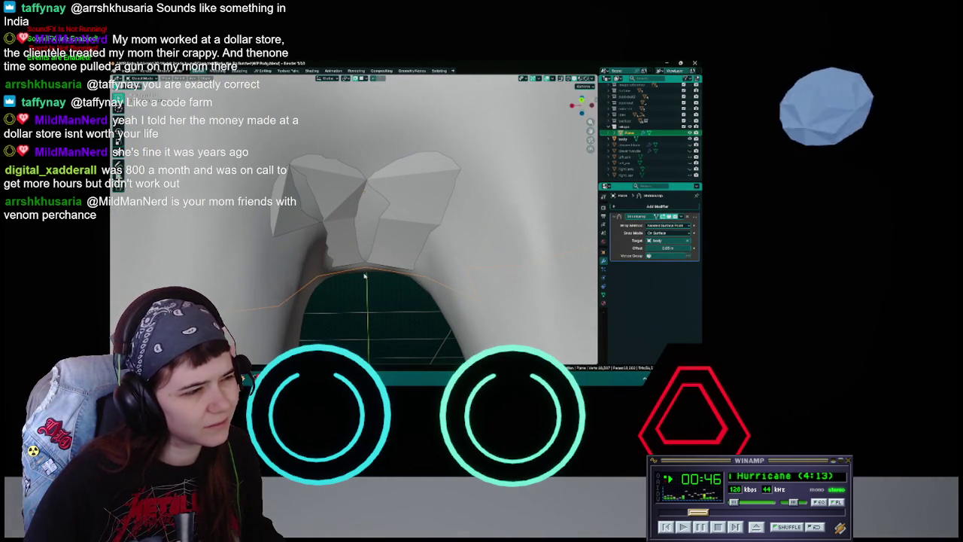
pyautogui.press('Tab')
pyautogui.scroll(-2, 353, 263)
pyautogui.scroll(-2, 349, 258)
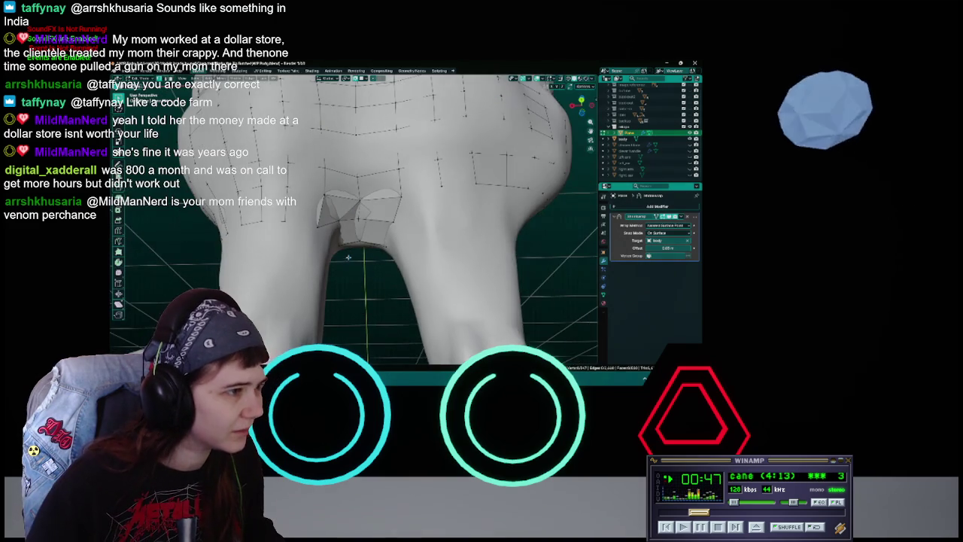
pyautogui.hotkey('ctrl', 's')
pyautogui.scroll(-3, 349, 258)
pyautogui.press('Tab')
pyautogui.scroll(-3, 348, 258)
# Select the sculpted body, isolate and frame it, then leave the cloud mesh's local view.
pyautogui.click(350, 263)
pyautogui.click(351, 262)
pyautogui.hotkey('shift', 'h')
pyautogui.press('KP_Decimal')
pyautogui.scroll(-2, 369, 241)
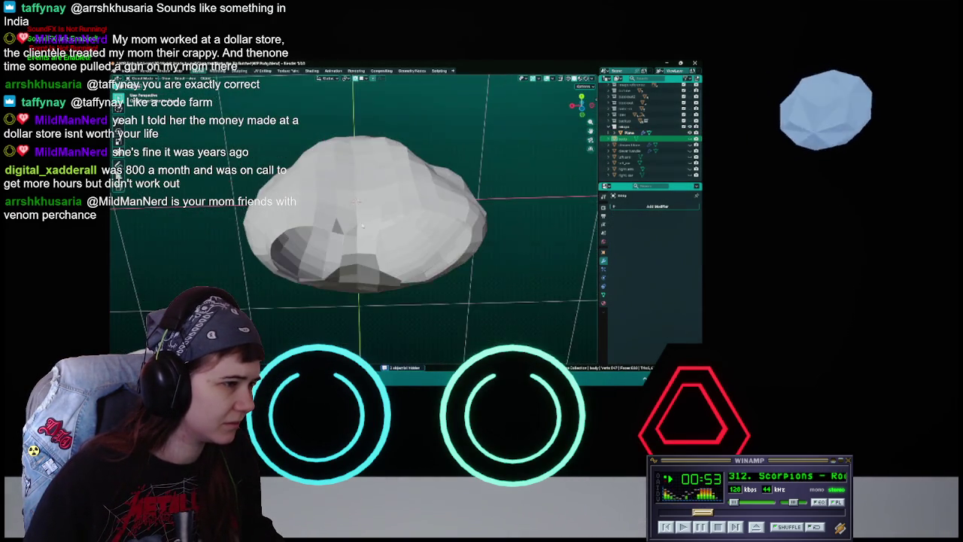
pyautogui.moveTo(368, 241); pyautogui.dragTo(368, 242, button='middle')
pyautogui.scroll(1, 368, 242)
pyautogui.scroll(-2, 368, 242)
pyautogui.scroll(3, 368, 243)
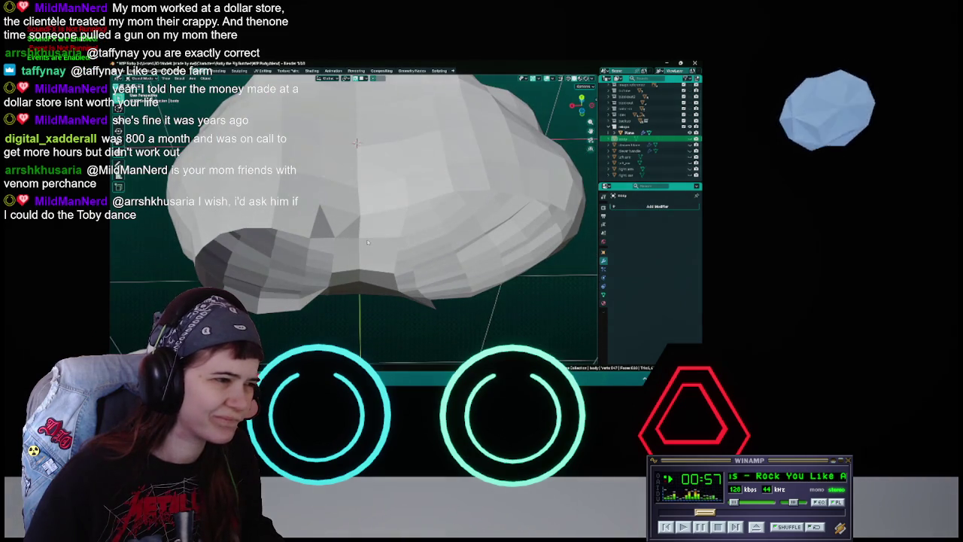
pyautogui.scroll(-3, 369, 325)
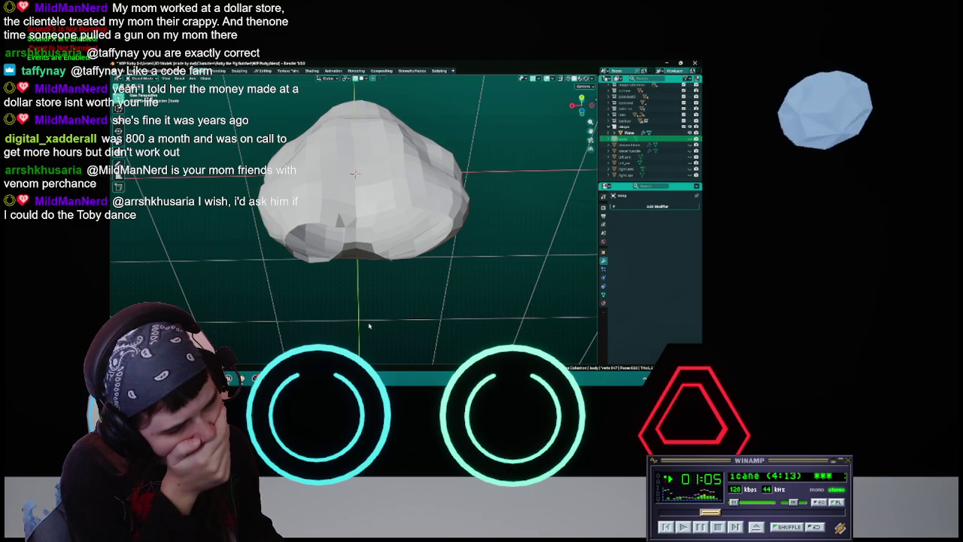
pyautogui.press('/')
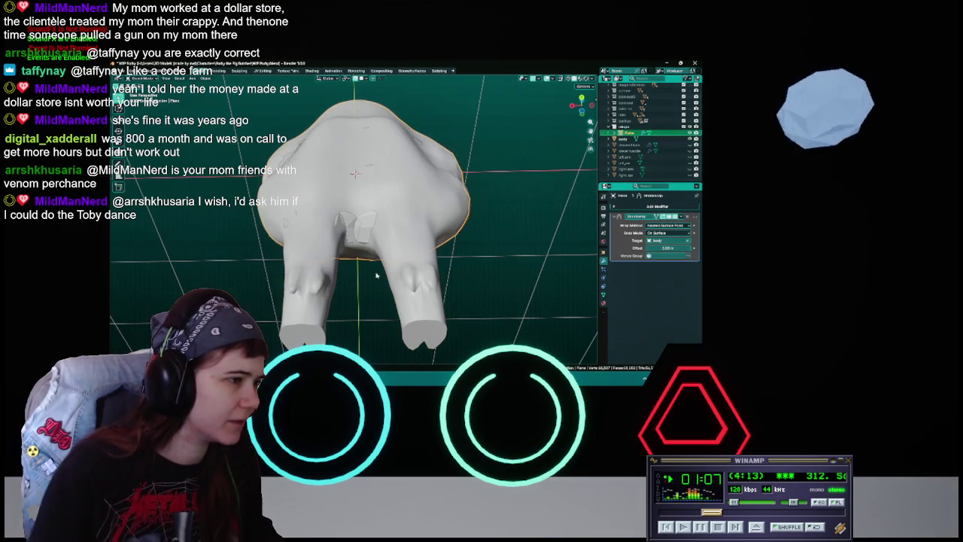
# In Edit Mode, select the crotch patch and move its vertex between the legs.
pyautogui.press('Tab')
pyautogui.scroll(3, 357, 270)
pyautogui.click(320, 222)
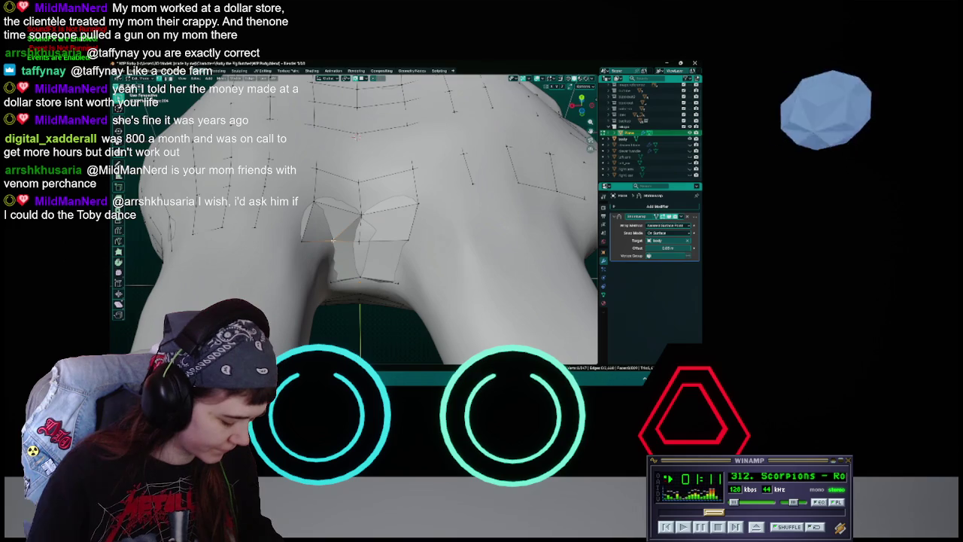
pyautogui.rightClick(332, 240)
pyautogui.moveTo(332, 240); pyautogui.dragTo(342, 226, button='middle')
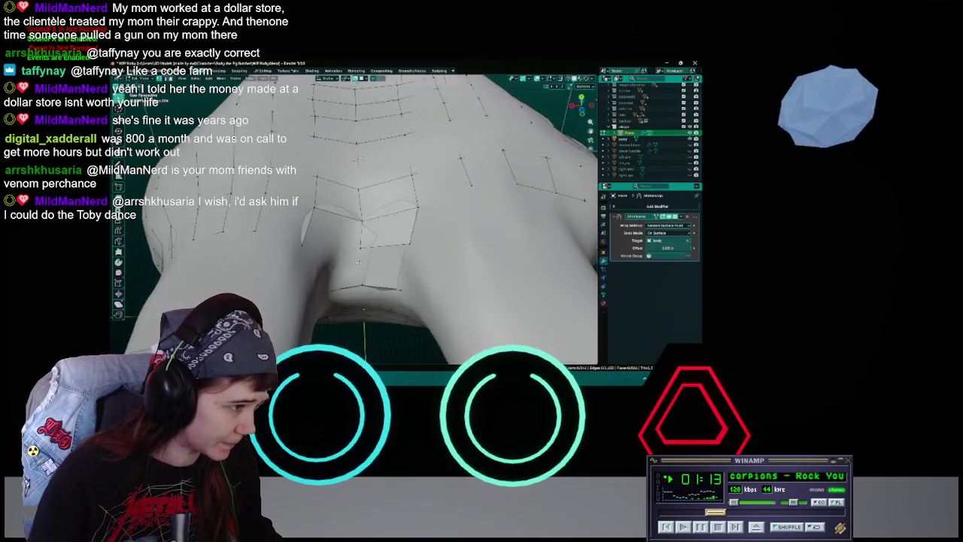
pyautogui.moveTo(345, 263)
pyautogui.mouseDown(button='middle')
pyautogui.moveTo(296, 245)
pyautogui.moveTo(310, 261)
pyautogui.mouseUp(button='middle')
pyautogui.press('g')
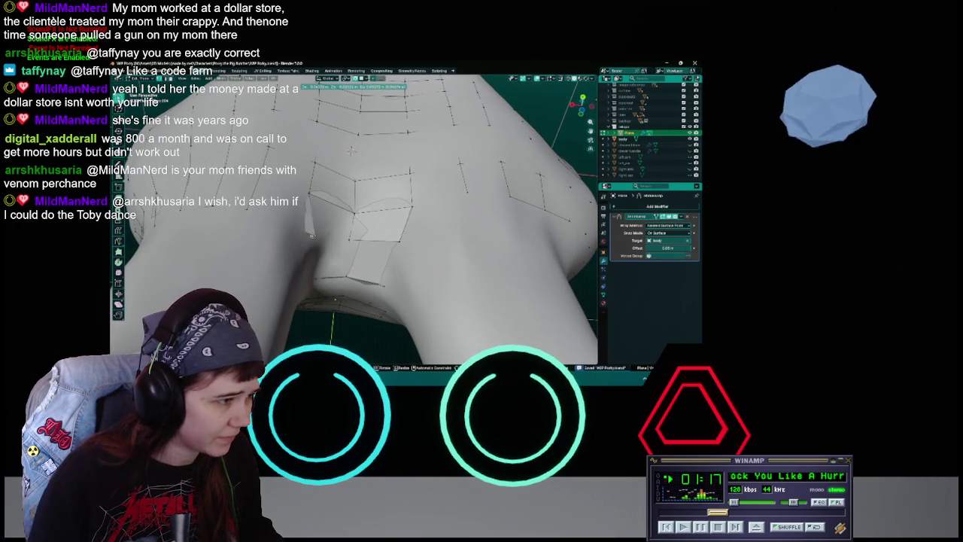
pyautogui.click(314, 235)
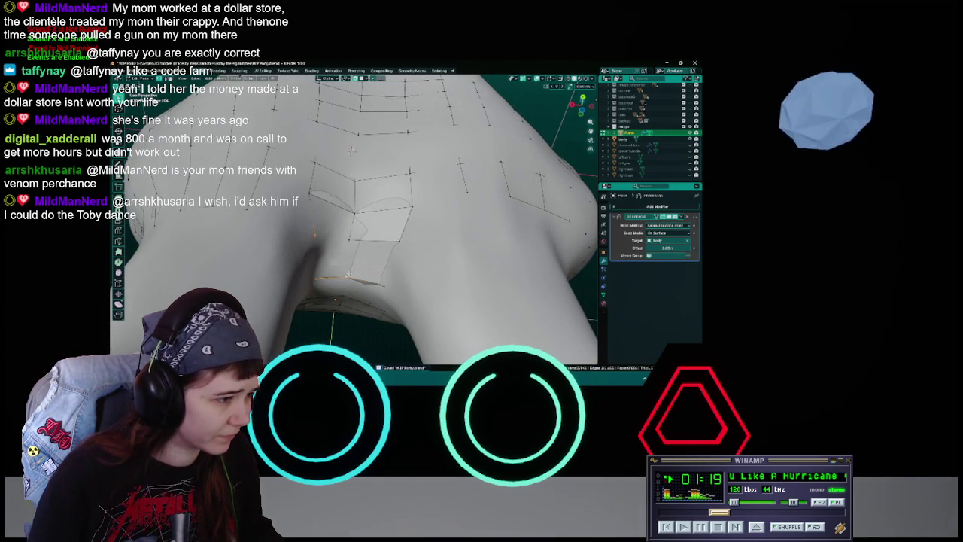
# Select a single crotch vertex, save WIP Porky.blend and return to Object Mode.
pyautogui.click(320, 237)
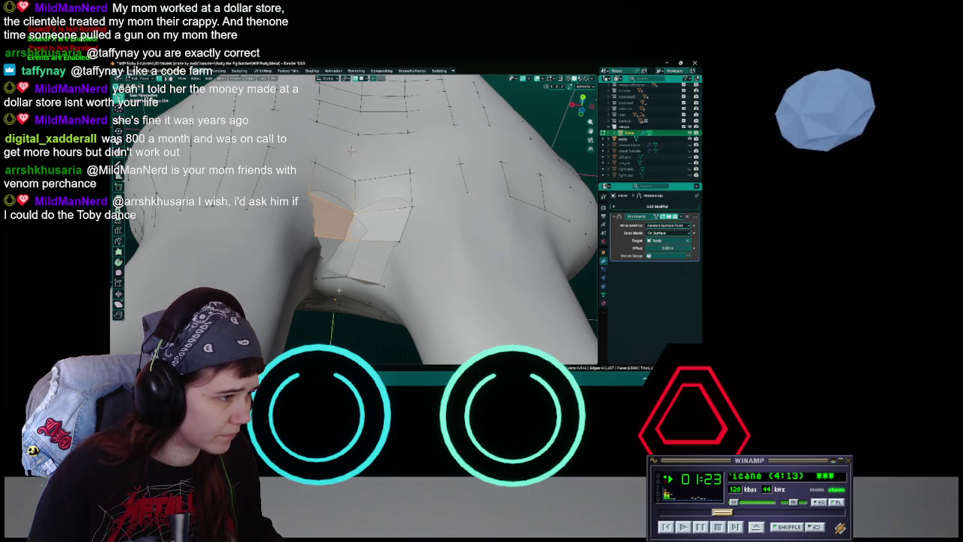
pyautogui.scroll(-4, 351, 150)
pyautogui.hotkey('ctrl', 's')
pyautogui.press('Tab')
pyautogui.moveTo(354, 301); pyautogui.dragTo(367, 270, button='middle')
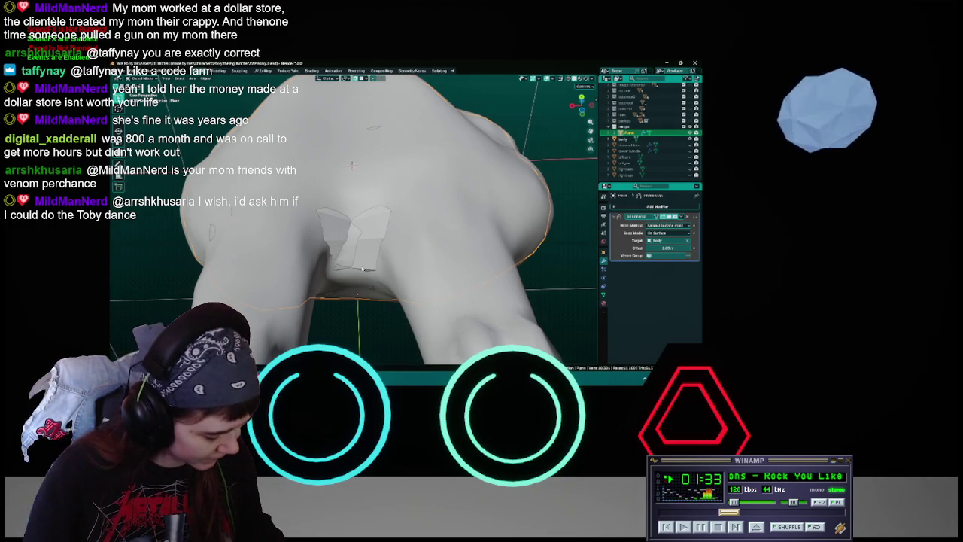
# Back in Edit Mode, move the selected thigh vertices into place and save.
pyautogui.press('Tab')
pyautogui.moveTo(363, 269)
pyautogui.mouseDown(button='middle')
pyautogui.moveTo(326, 219)
pyautogui.moveTo(396, 231)
pyautogui.moveTo(333, 223)
pyautogui.mouseUp(button='middle')
pyautogui.press('g')
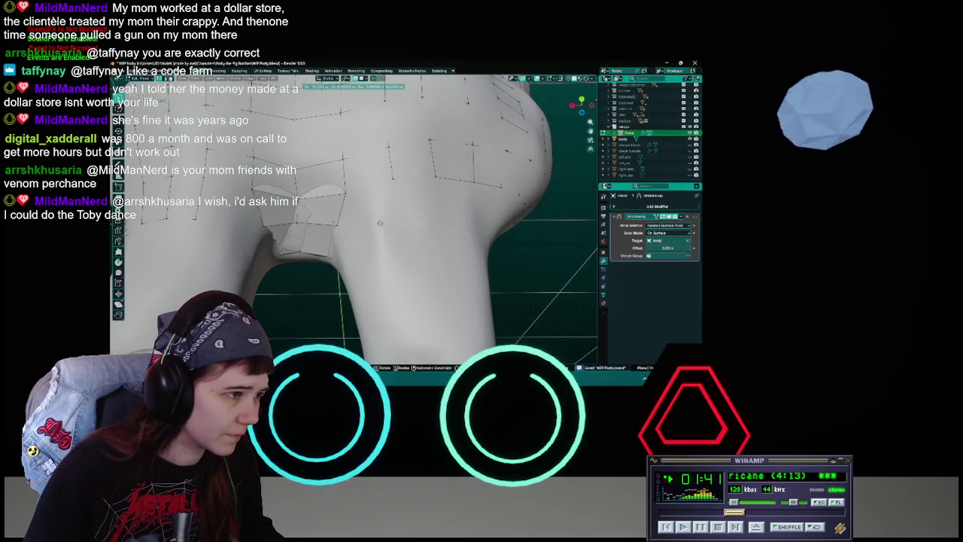
pyautogui.click(388, 220)
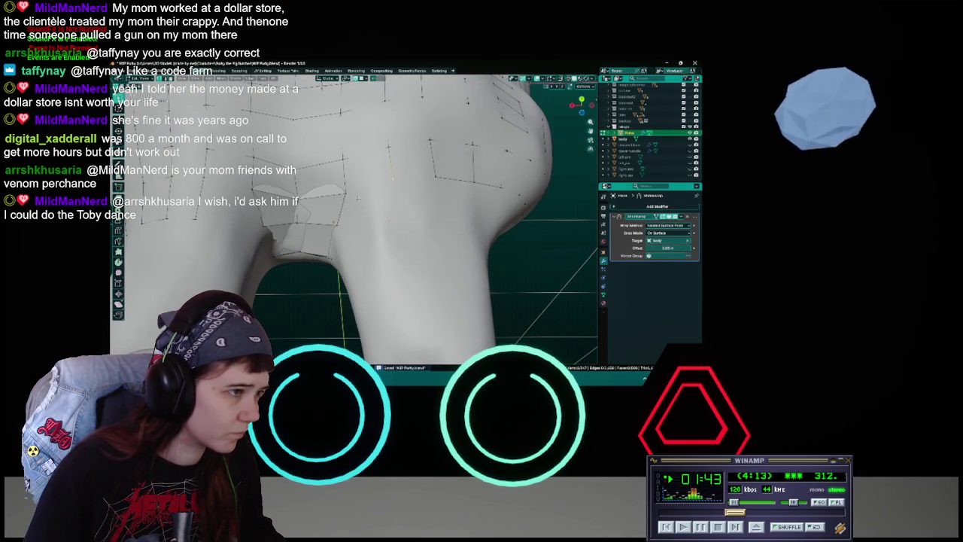
pyautogui.moveTo(379, 219)
pyautogui.mouseDown(button='middle')
pyautogui.moveTo(354, 225)
pyautogui.moveTo(407, 224)
pyautogui.moveTo(361, 223)
pyautogui.mouseUp(button='middle')
pyautogui.hotkey('ctrl', 's')
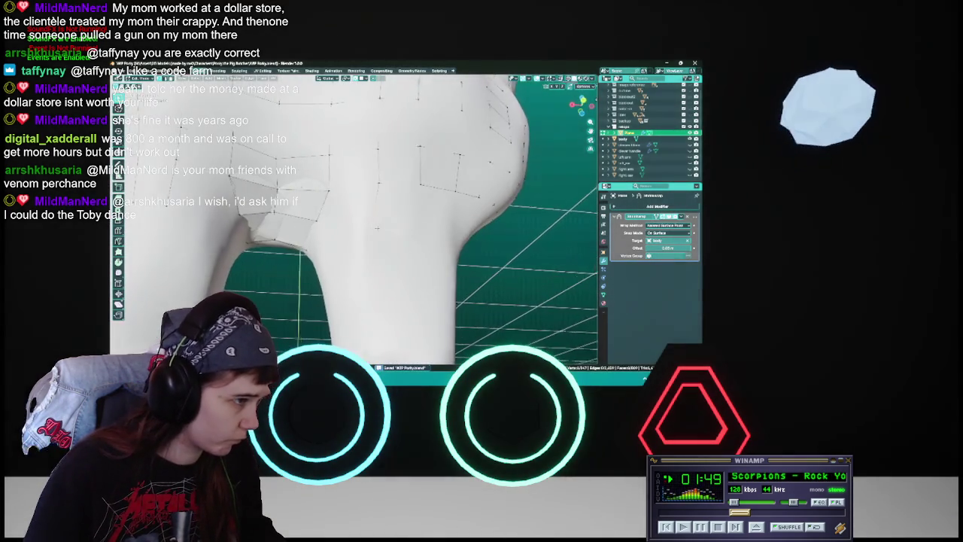
# Rotate the thigh selection three times so the quads follow the leg's curve.
pyautogui.press('r')
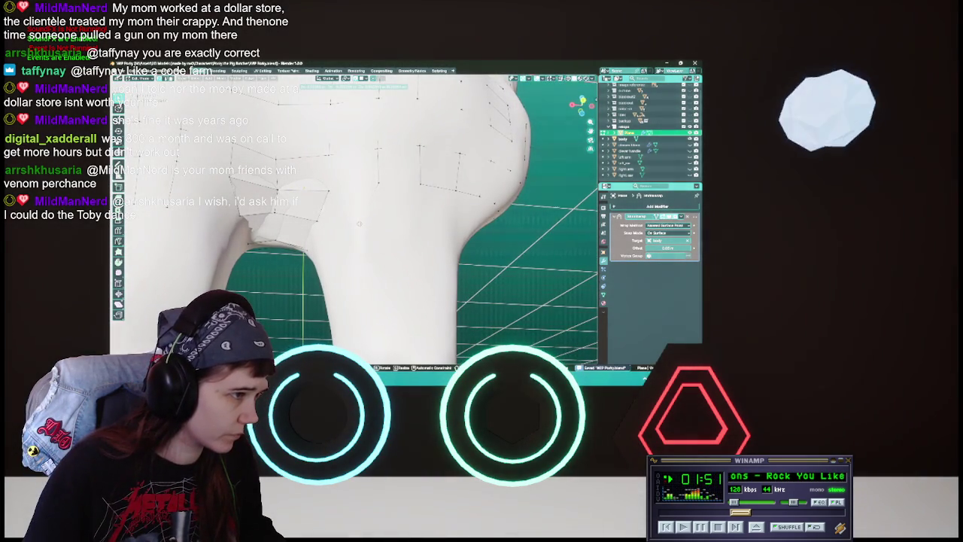
pyautogui.click(359, 223)
pyautogui.moveTo(358, 222); pyautogui.dragTo(353, 224, button='middle')
pyautogui.press('r')
pyautogui.click(388, 221)
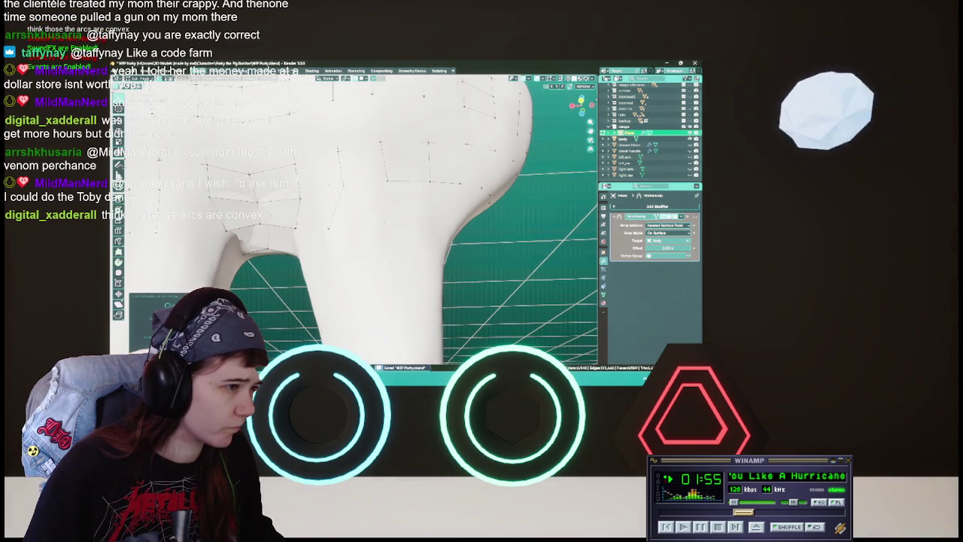
pyautogui.moveTo(388, 221); pyautogui.dragTo(357, 224, button='middle')
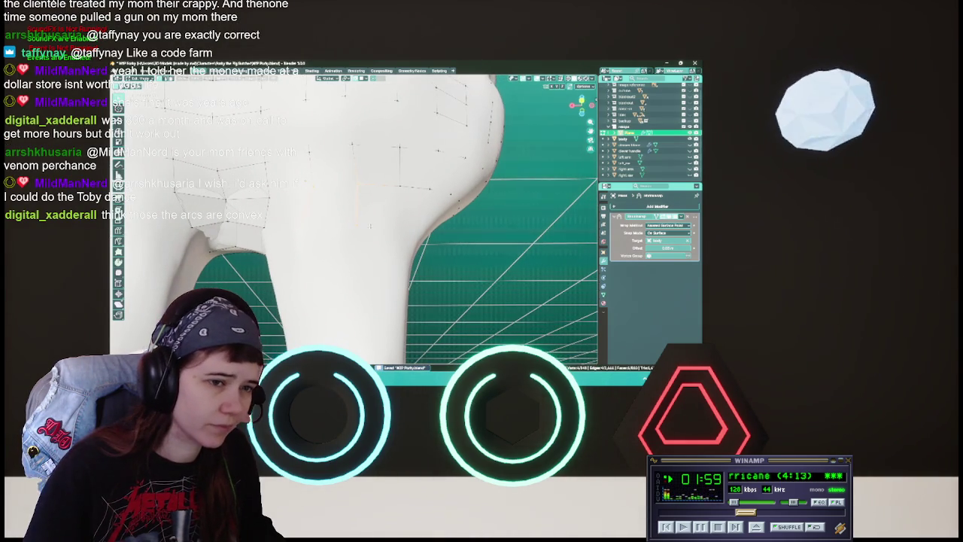
pyautogui.moveTo(353, 218); pyautogui.dragTo(376, 209, button='middle')
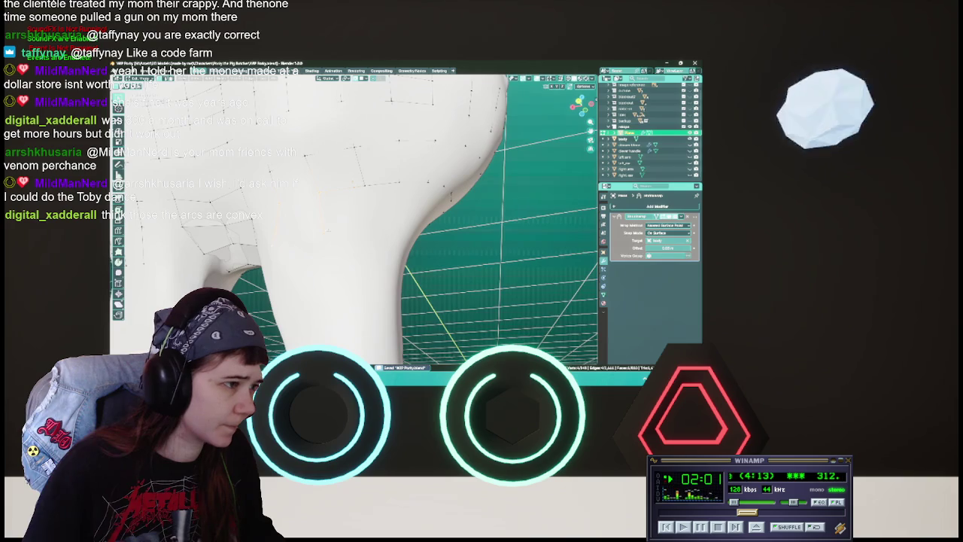
pyautogui.press('r')
pyautogui.click(369, 226)
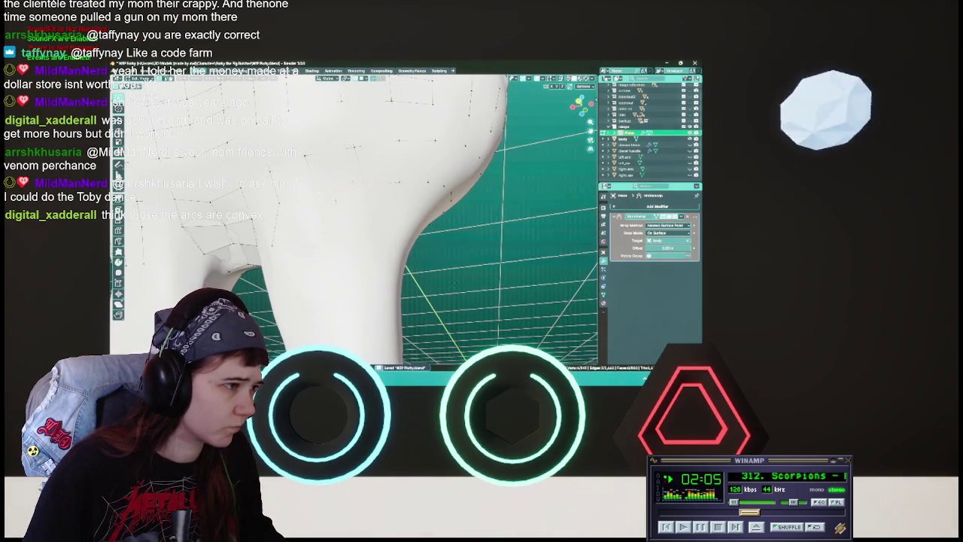
pyautogui.moveTo(301, 219)
pyautogui.mouseDown(button='middle')
pyautogui.moveTo(438, 244)
pyautogui.moveTo(409, 236)
pyautogui.moveTo(444, 230)
pyautogui.mouseUp(button='middle')
# Check the quads in wireframe, return to solid shading, and save the file.
pyautogui.press('z')
pyautogui.click(263, 225)
pyautogui.hotkey('shift', 'z')
pyautogui.scroll(3, 421, 240)
pyautogui.press('g')
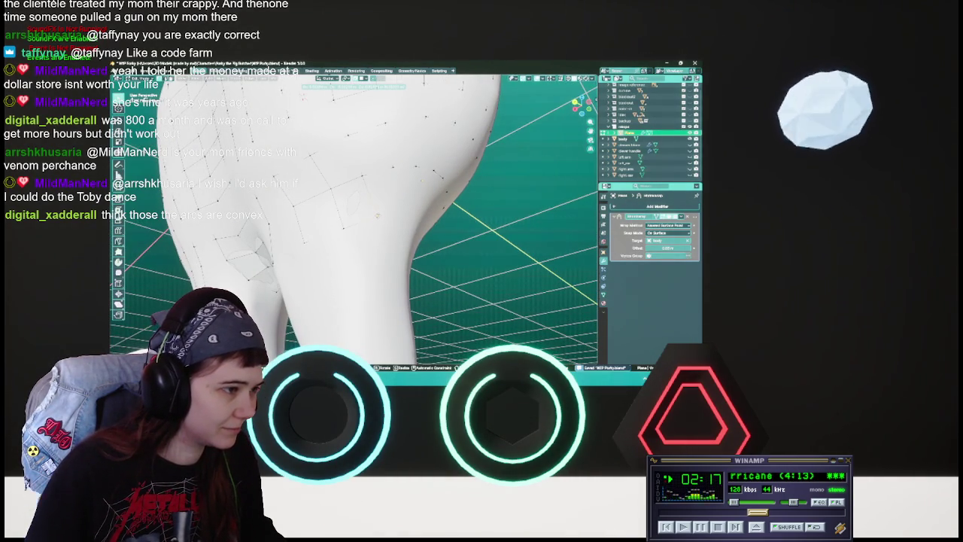
pyautogui.press('Escape')
pyautogui.moveTo(377, 215); pyautogui.dragTo(397, 207, button='middle')
pyautogui.hotkey('ctrl', 's')
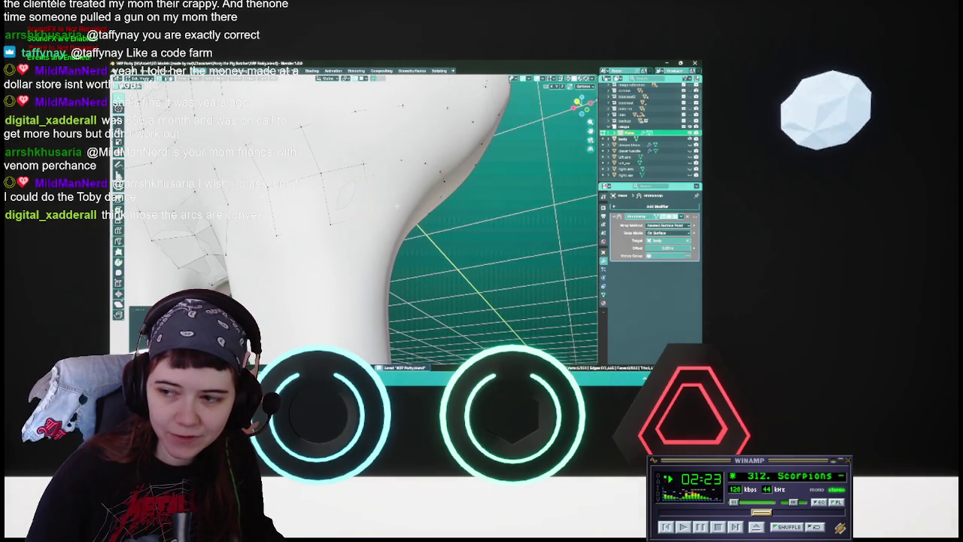
pyautogui.moveTo(394, 204); pyautogui.dragTo(364, 213, button='middle')
pyautogui.scroll(2, 353, 218)
pyautogui.scroll(2, 354, 218)
pyautogui.scroll(1, 354, 218)
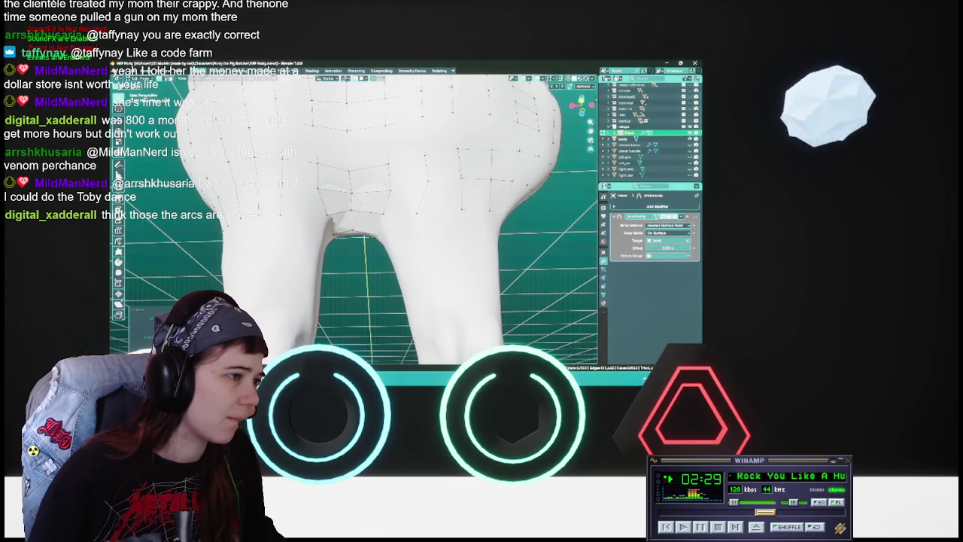
pyautogui.scroll(2, 365, 213)
pyautogui.scroll(-3, 353, 218)
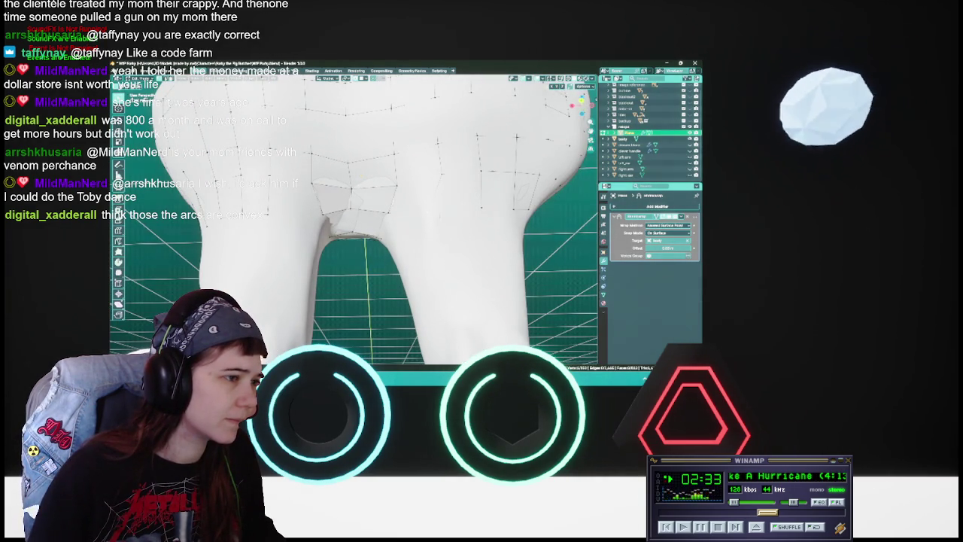
pyautogui.scroll(-1, 354, 219)
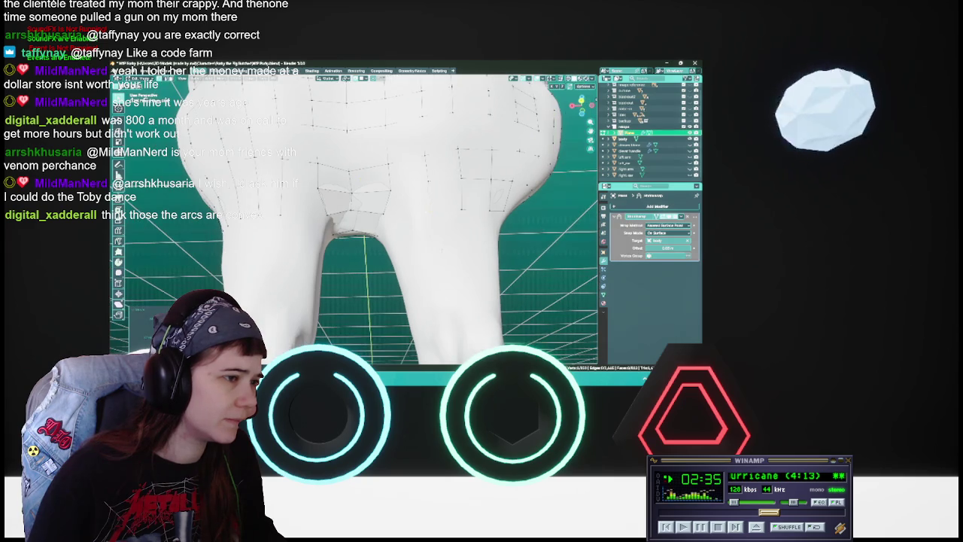
pyautogui.press('g')
pyautogui.press('Escape')
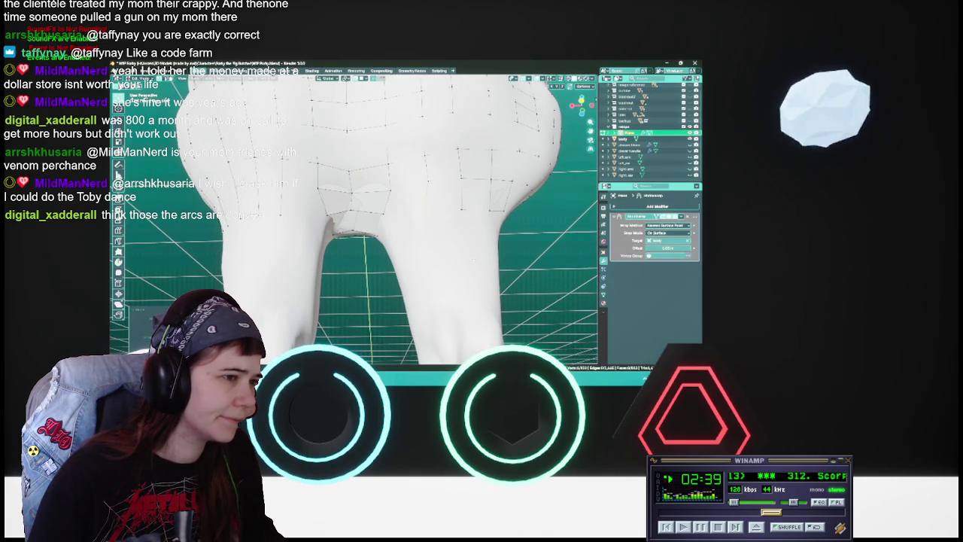
pyautogui.moveTo(500, 241)
pyautogui.mouseDown(button='middle')
pyautogui.moveTo(451, 248)
pyautogui.moveTo(338, 211)
pyautogui.mouseUp(button='middle')
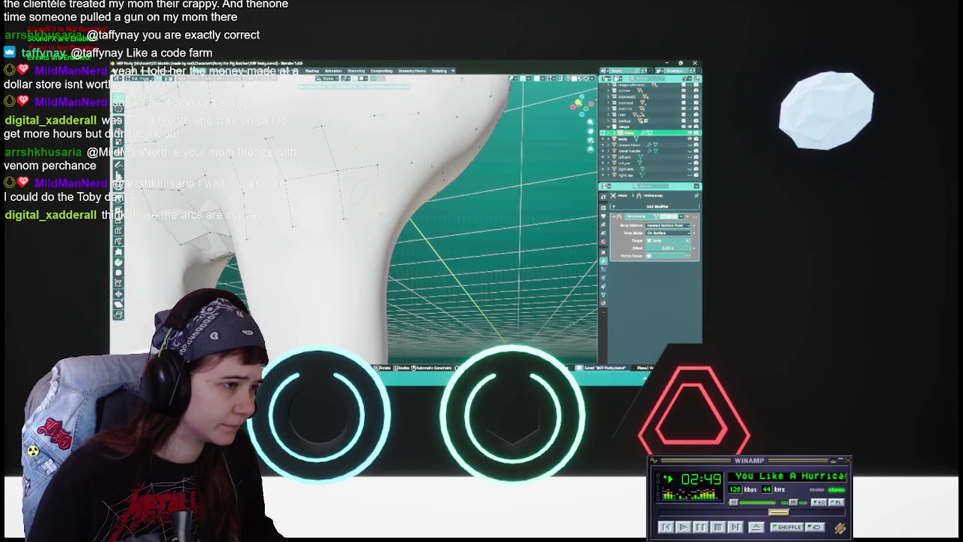
pyautogui.moveTo(339, 211)
pyautogui.mouseDown(button='middle')
pyautogui.moveTo(314, 202)
pyautogui.moveTo(324, 216)
pyautogui.moveTo(406, 210)
pyautogui.mouseUp(button='middle')
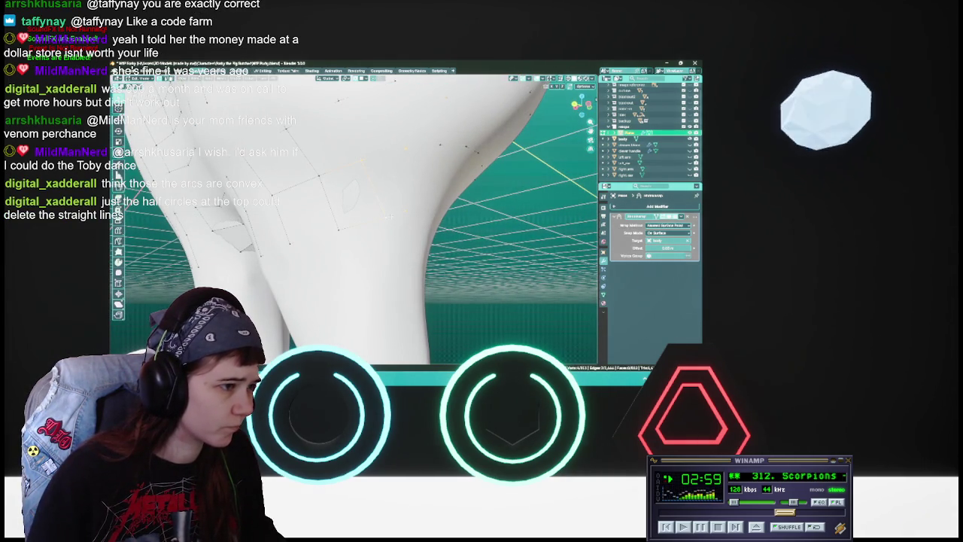
pyautogui.moveTo(438, 210); pyautogui.dragTo(401, 209, button='middle')
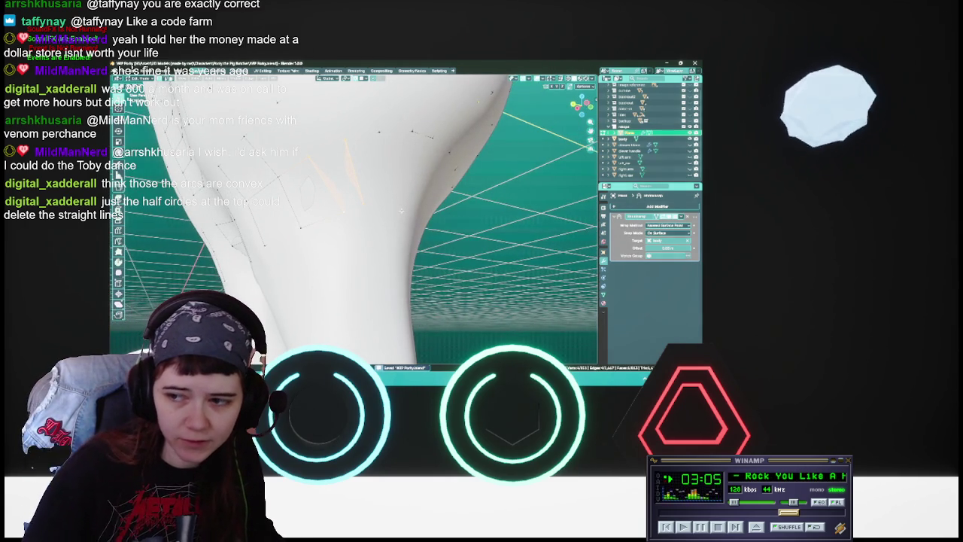
pyautogui.moveTo(400, 209)
pyautogui.mouseDown(button='middle')
pyautogui.moveTo(384, 212)
pyautogui.moveTo(412, 207)
pyautogui.mouseUp(button='middle')
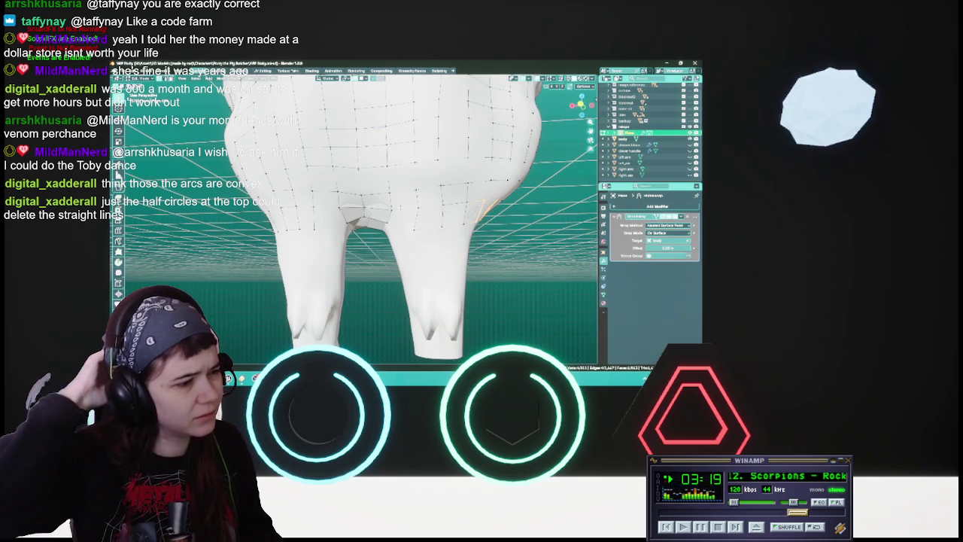
pyautogui.moveTo(353, 218); pyautogui.dragTo(354, 158, button='middle')
pyautogui.moveTo(511, 286); pyautogui.dragTo(511, 243, button='middle')
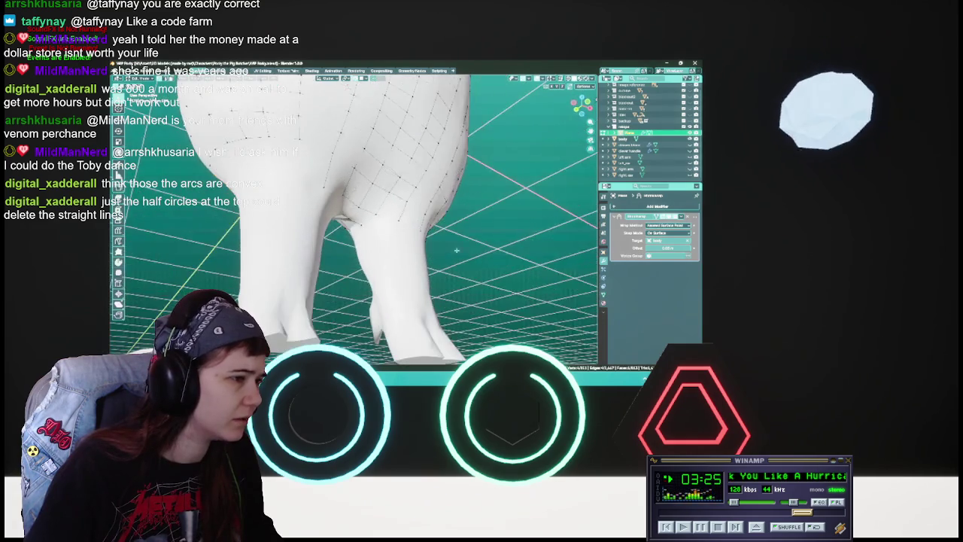
pyautogui.moveTo(517, 244); pyautogui.dragTo(391, 225, button='middle')
pyautogui.scroll(3, 391, 226)
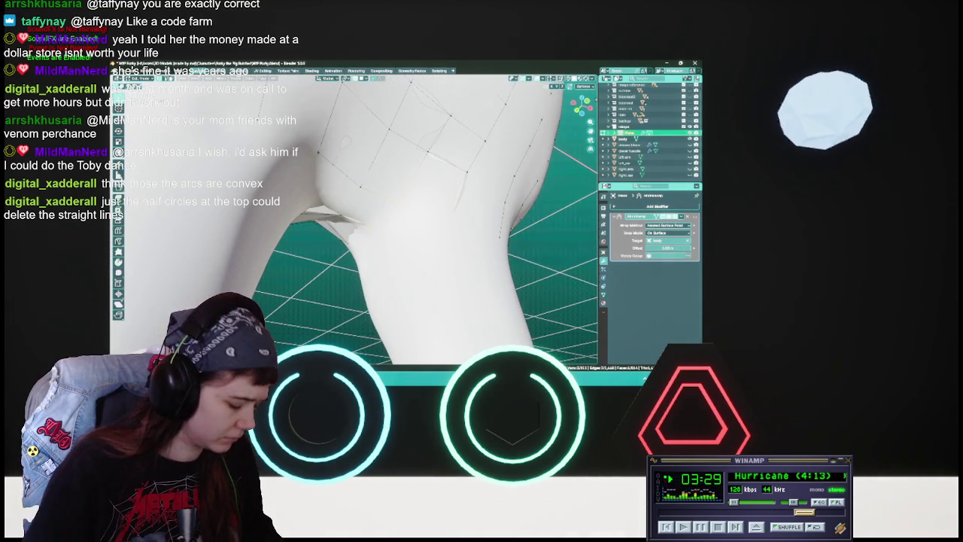
pyautogui.moveTo(421, 226); pyautogui.dragTo(430, 241, button='middle')
# Toggle X-ray, switch to edge select mode with 2, then restore opaque shading.
pyautogui.hotkey('alt', 'z')
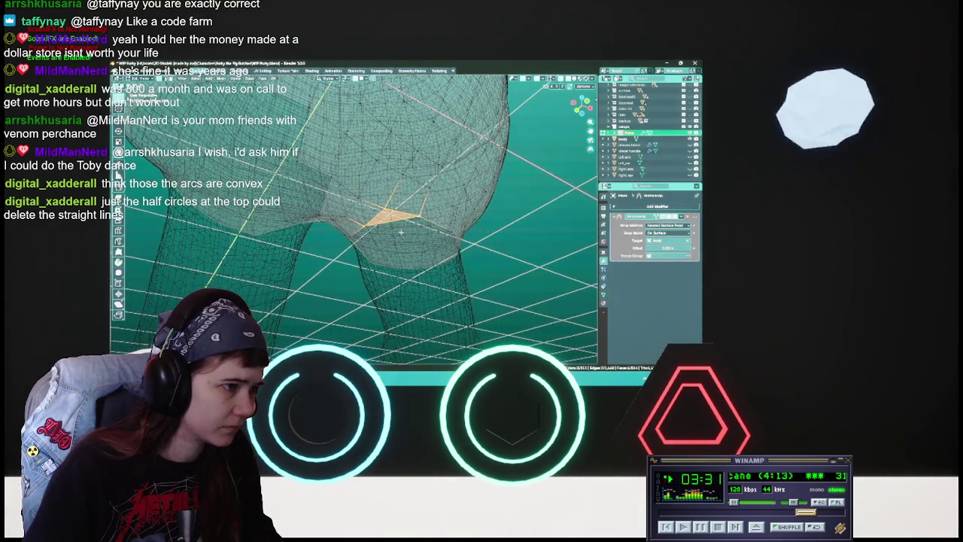
pyautogui.press('2')
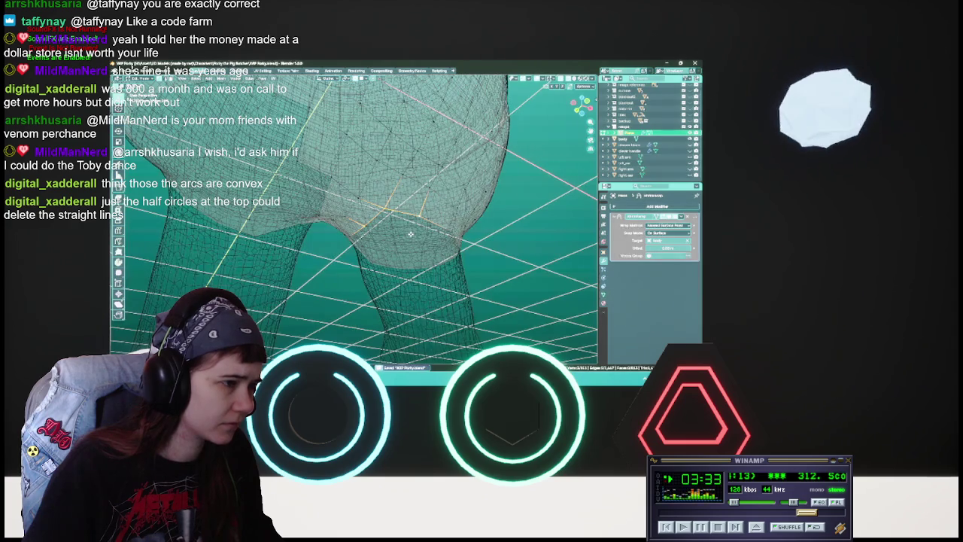
pyautogui.hotkey('alt', 'z')
pyautogui.moveTo(407, 234)
pyautogui.mouseDown(button='middle')
pyautogui.moveTo(451, 248)
pyautogui.moveTo(403, 237)
pyautogui.moveTo(386, 212)
pyautogui.mouseUp(button='middle')
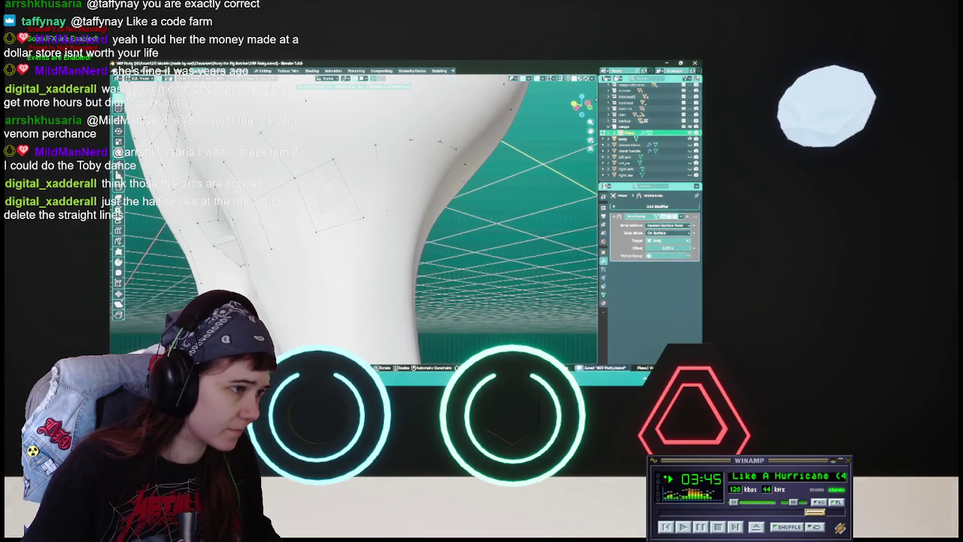
# Grab the selected inner-thigh vertices and drop them onto the sculpt surface.
pyautogui.moveTo(384, 211)
pyautogui.mouseDown(button='middle')
pyautogui.moveTo(375, 168)
pyautogui.moveTo(364, 201)
pyautogui.moveTo(336, 165)
pyautogui.mouseUp(button='middle')
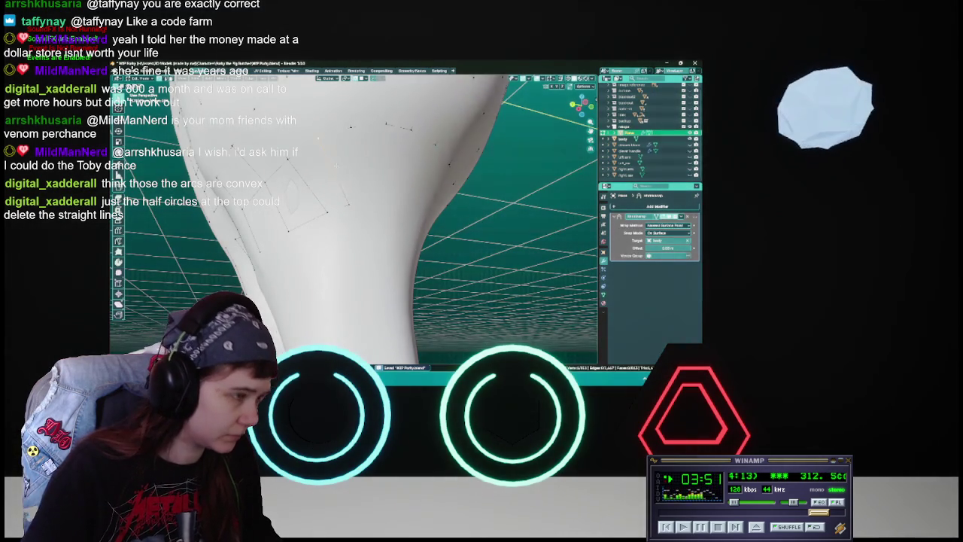
pyautogui.press('g')
pyautogui.click(375, 199)
pyautogui.moveTo(375, 199)
pyautogui.mouseDown(button='middle')
pyautogui.moveTo(363, 184)
pyautogui.moveTo(404, 195)
pyautogui.moveTo(350, 203)
pyautogui.mouseUp(button='middle')
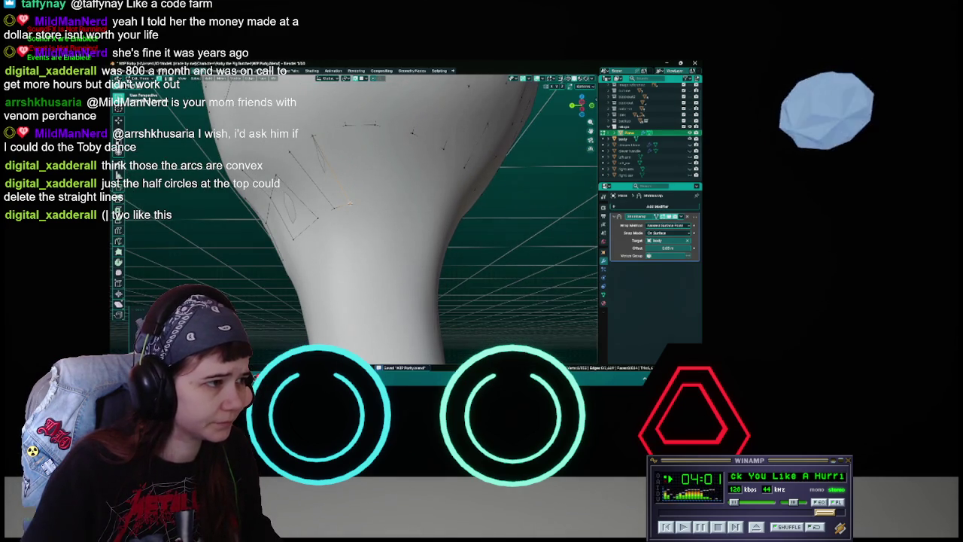
# Slide the selected edges and thigh-arc vertices along the upper-thigh strips, saving midway.
pyautogui.press('g')
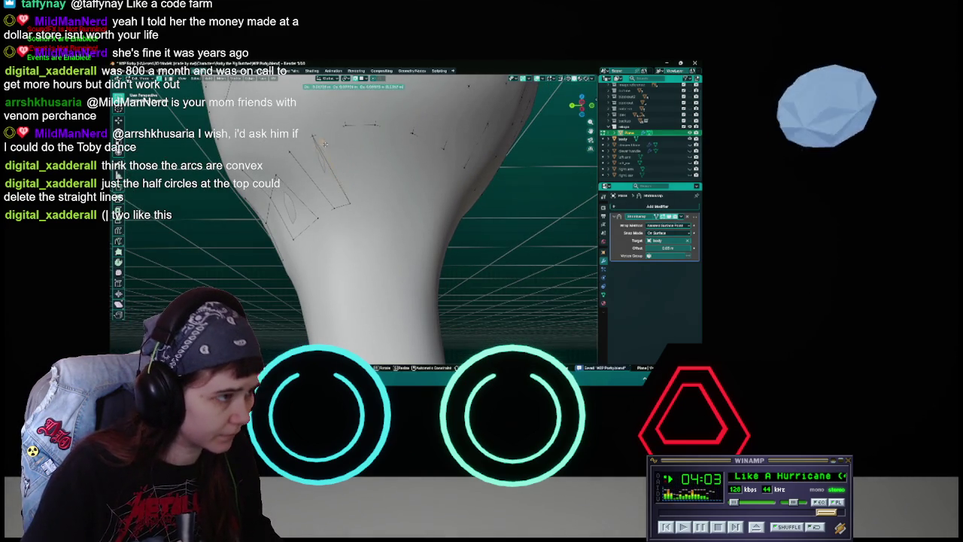
pyautogui.click(366, 200)
pyautogui.moveTo(366, 200); pyautogui.dragTo(332, 125, button='middle')
pyautogui.hotkey('ctrl', 's')
pyautogui.press('g')
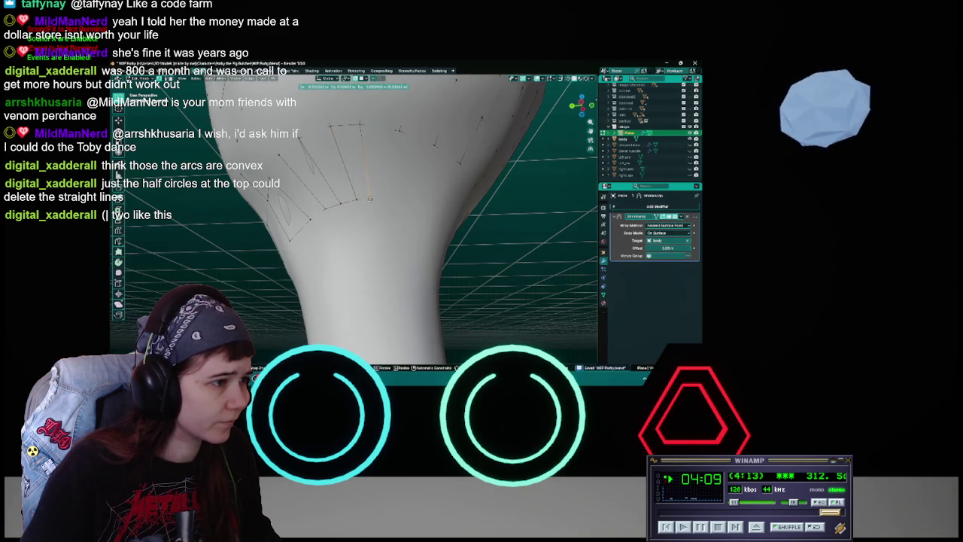
pyautogui.click(369, 199)
pyautogui.click(361, 123)
pyautogui.press('g')
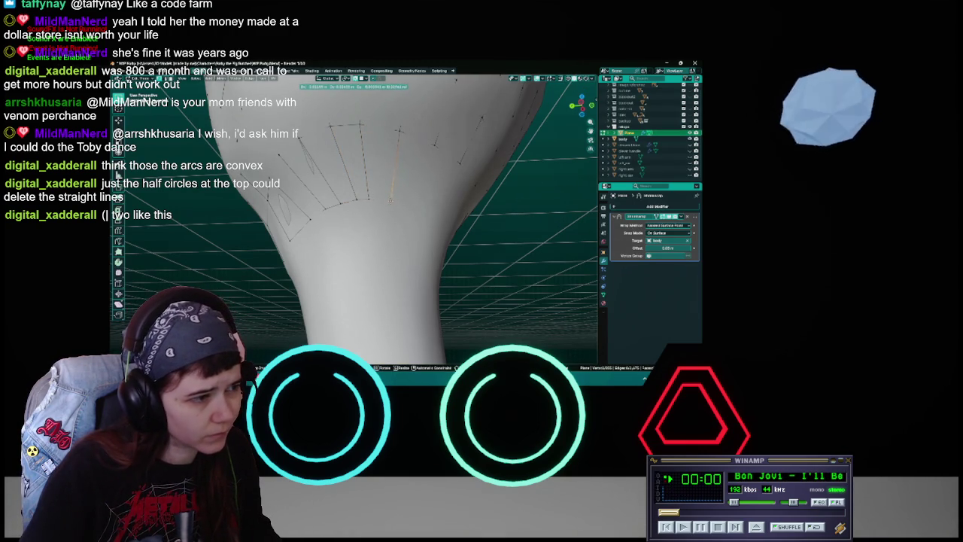
pyautogui.click(390, 201)
pyautogui.moveTo(389, 201); pyautogui.dragTo(391, 194, button='middle')
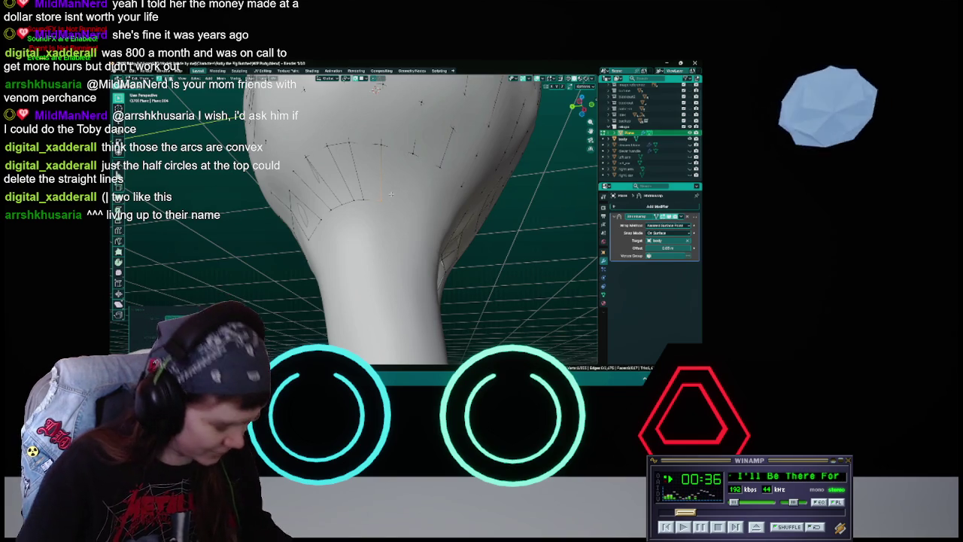
# Save, then extrude a new edge from the selected vertex onto the hip surface.
pyautogui.moveTo(391, 195)
pyautogui.mouseDown(button='middle')
pyautogui.moveTo(406, 210)
pyautogui.moveTo(395, 220)
pyautogui.mouseUp(button='middle')
pyautogui.hotkey('ctrl', 's')
pyautogui.press('e')
pyautogui.click(391, 221)
pyautogui.moveTo(405, 220); pyautogui.dragTo(389, 195, button='middle')
pyautogui.moveTo(347, 164); pyautogui.dragTo(361, 202, button='middle')
# Move the new vertices one by one into the quad grid over the thigh, saving midway.
pyautogui.press('g')
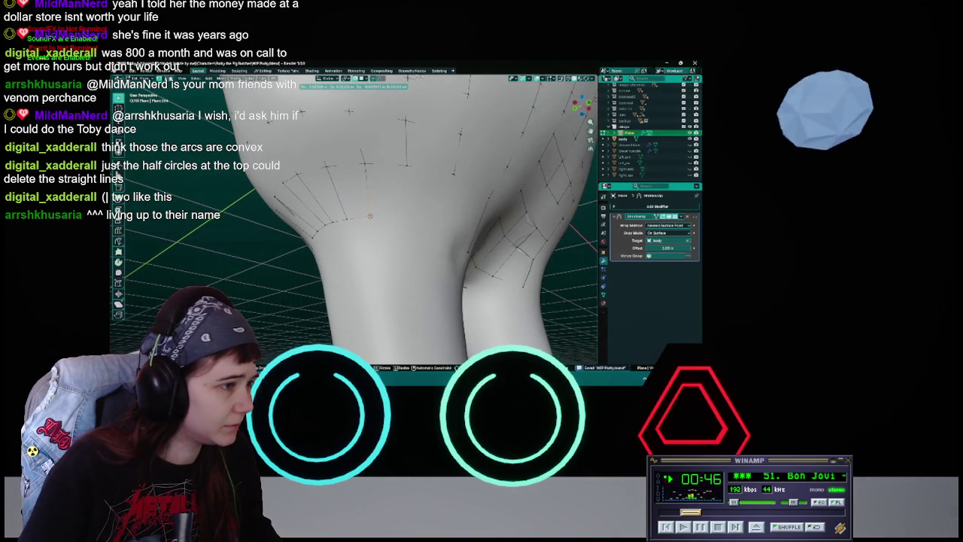
pyautogui.click(368, 216)
pyautogui.moveTo(368, 217)
pyautogui.mouseDown(button='middle')
pyautogui.moveTo(379, 207)
pyautogui.moveTo(363, 178)
pyautogui.mouseUp(button='middle')
pyautogui.press('g')
pyautogui.click(381, 217)
pyautogui.hotkey('ctrl', 's')
pyautogui.press('g')
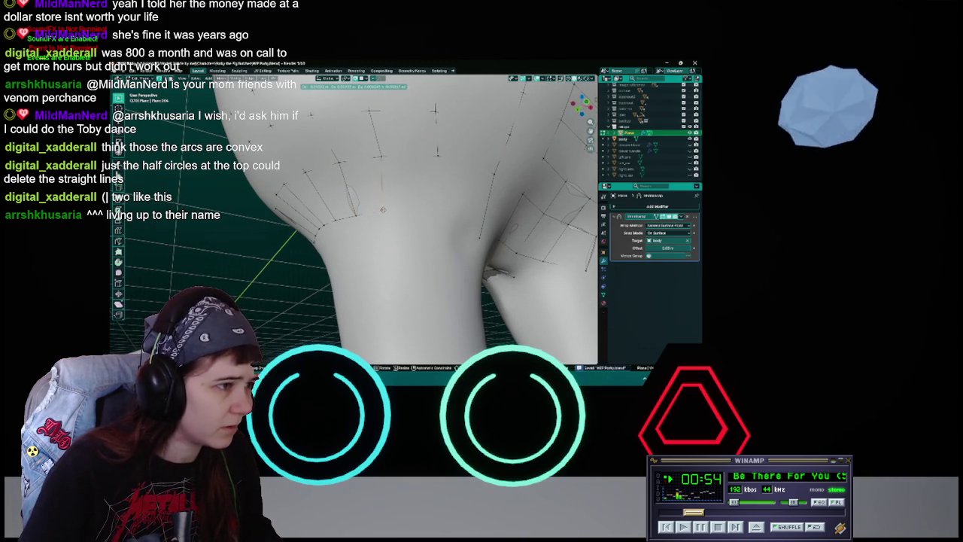
pyautogui.click(386, 210)
pyautogui.moveTo(386, 209); pyautogui.dragTo(353, 172, button='middle')
pyautogui.press('g')
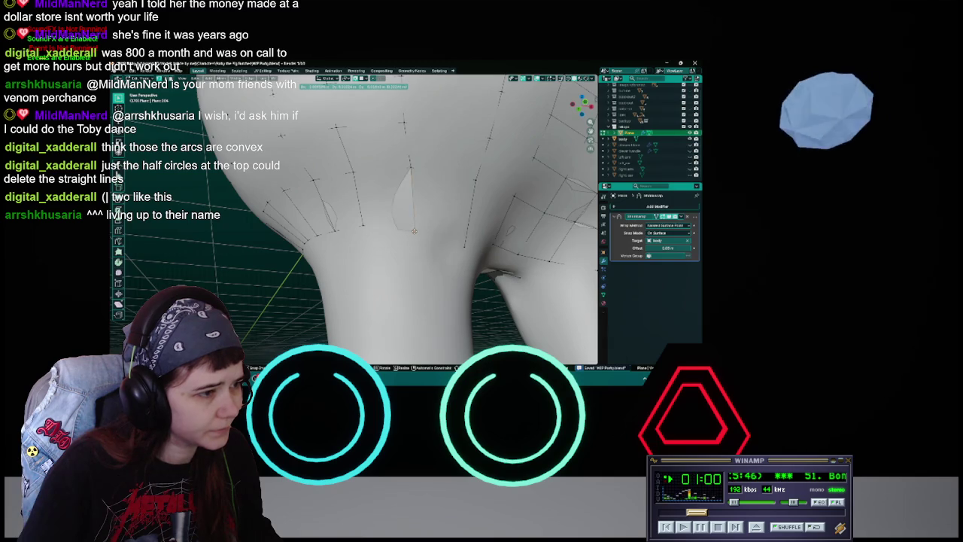
pyautogui.click(414, 230)
pyautogui.moveTo(414, 230)
pyautogui.mouseDown(button='middle')
pyautogui.moveTo(404, 227)
pyautogui.moveTo(412, 229)
pyautogui.mouseUp(button='middle')
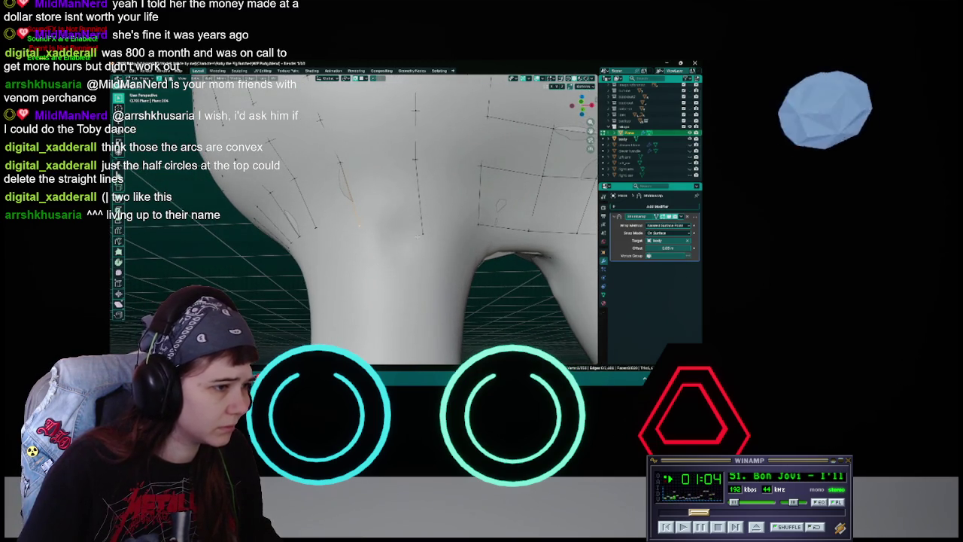
# Box-select a group of hip vertices, shift them and two single vertices, and save.
pyautogui.moveTo(343, 163)
pyautogui.mouseDown(button='middle')
pyautogui.moveTo(373, 189)
pyautogui.moveTo(356, 167)
pyautogui.moveTo(392, 243)
pyautogui.moveTo(363, 232)
pyautogui.mouseUp(button='middle')
pyautogui.press('g')
pyautogui.click(356, 168)
pyautogui.press('g')
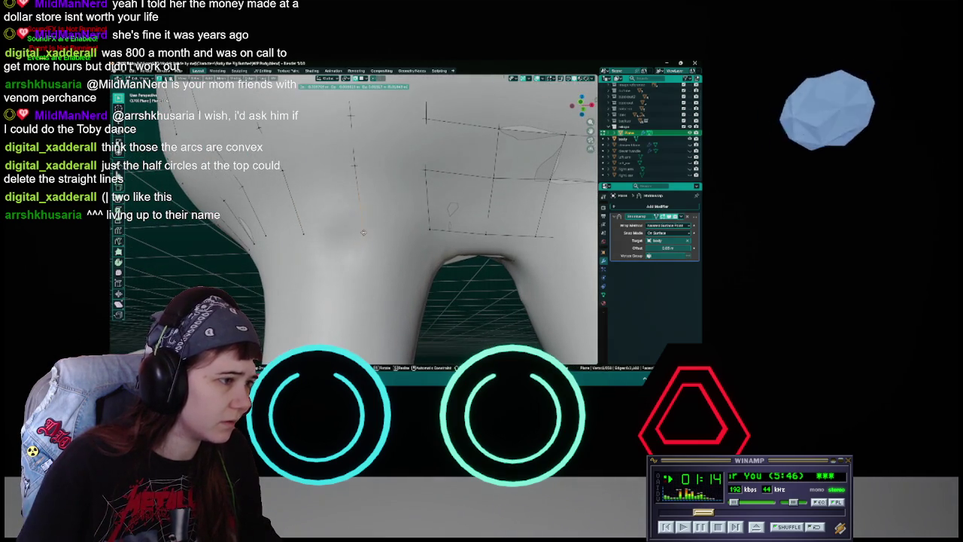
pyautogui.click(363, 232)
pyautogui.hotkey('ctrl', 's')
pyautogui.moveTo(363, 233)
pyautogui.mouseDown(button='middle')
pyautogui.moveTo(402, 229)
pyautogui.moveTo(371, 234)
pyautogui.mouseUp(button='middle')
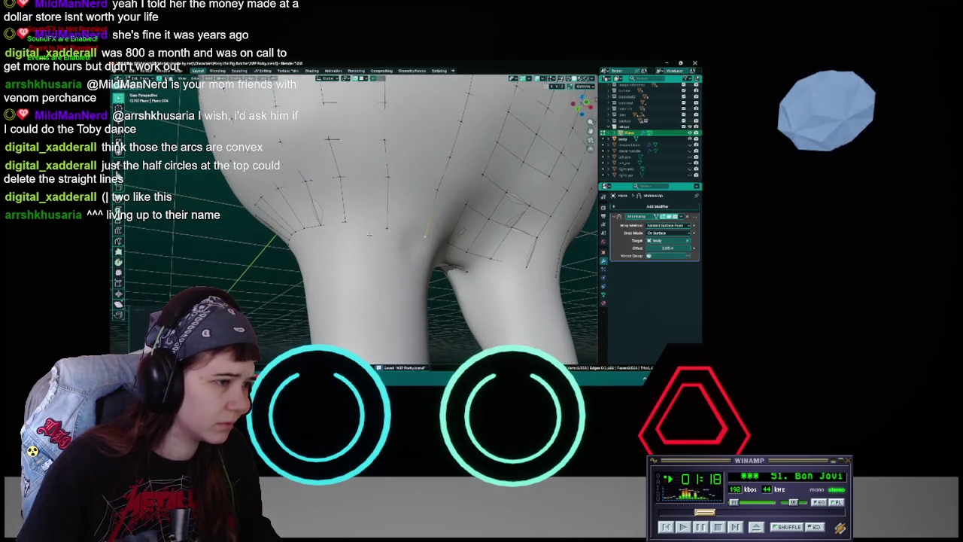
pyautogui.press('g')
pyautogui.click(347, 223)
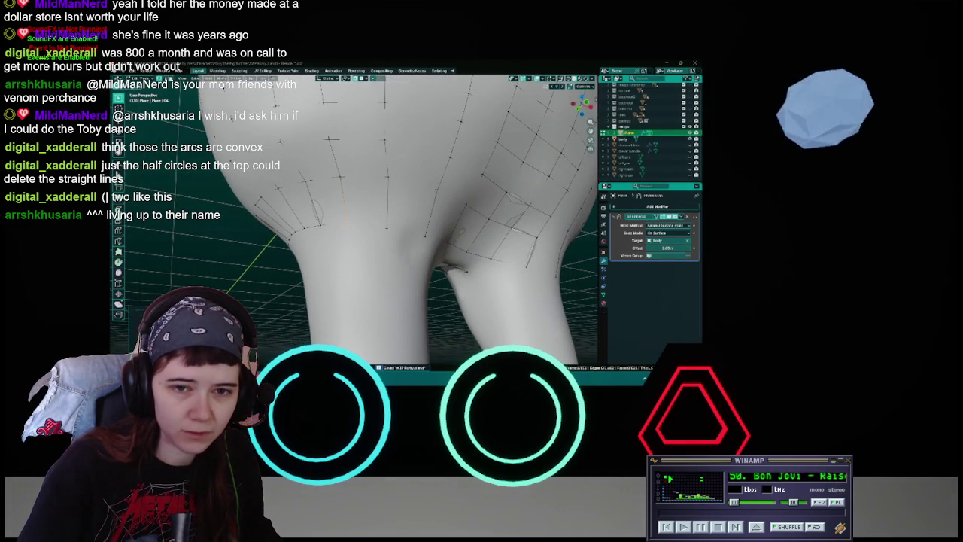
pyautogui.moveTo(475, 123); pyautogui.dragTo(412, 83, button='middle')
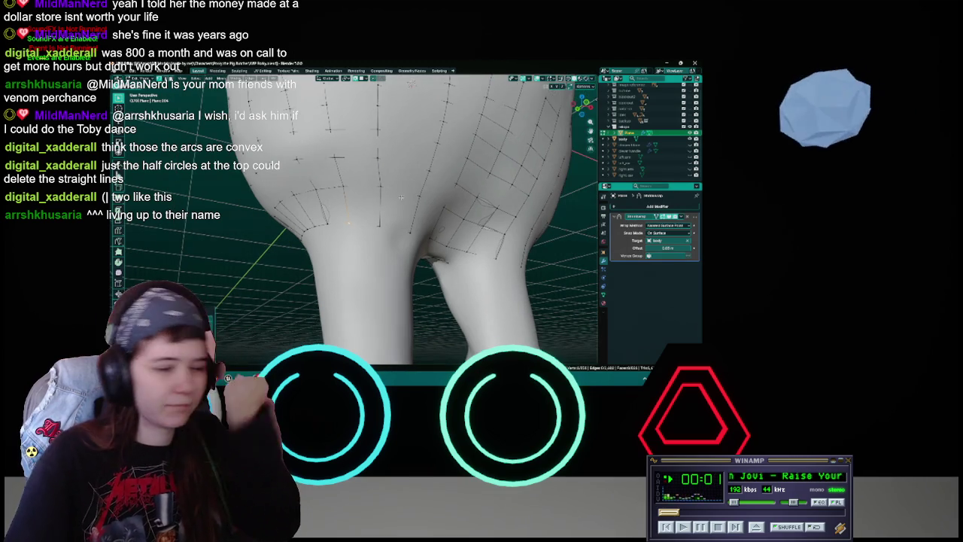
pyautogui.moveTo(376, 222); pyautogui.dragTo(393, 200, button='middle')
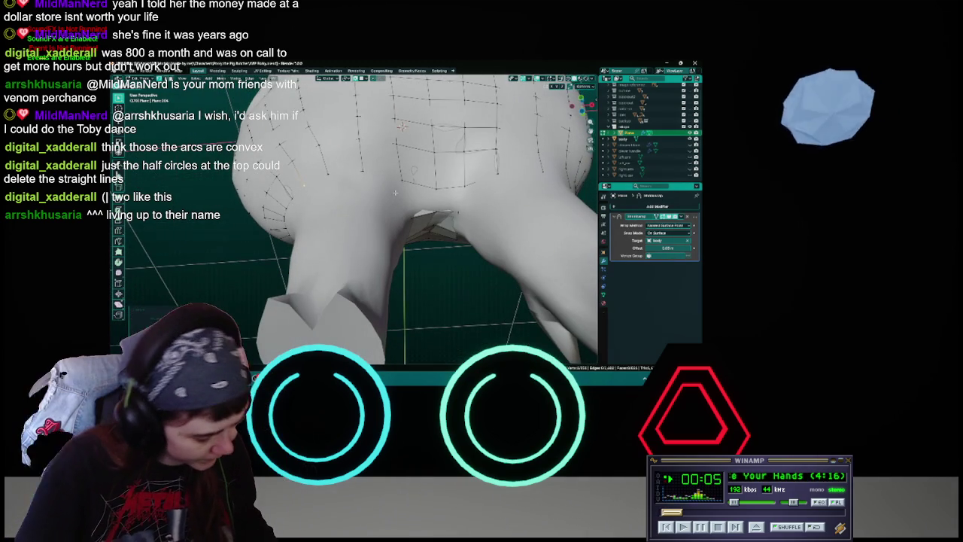
pyautogui.moveTo(393, 200)
pyautogui.mouseDown(button='middle')
pyautogui.moveTo(364, 201)
pyautogui.moveTo(364, 170)
pyautogui.moveTo(411, 154)
pyautogui.moveTo(404, 226)
pyautogui.mouseUp(button='middle')
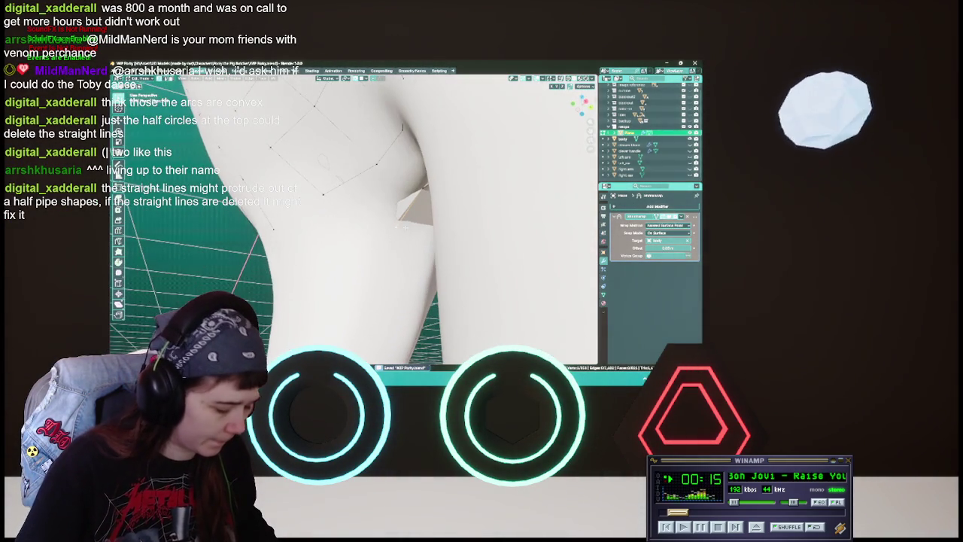
# Reposition two inner-thigh vertices so the retopology strip sits tight against the pig's sculpted thigh.
pyautogui.press('g')
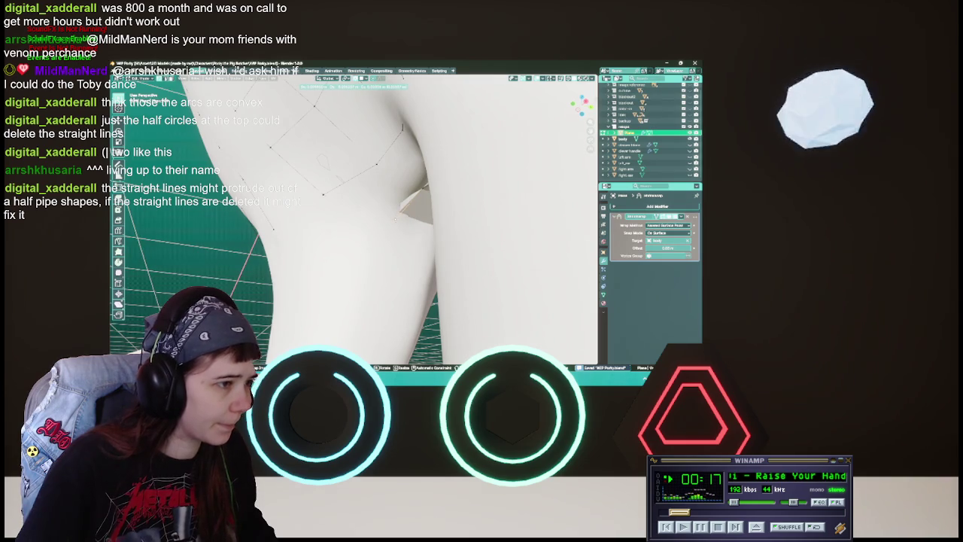
pyautogui.click(395, 218)
pyautogui.moveTo(395, 218)
pyautogui.mouseDown(button='middle')
pyautogui.moveTo(390, 234)
pyautogui.moveTo(361, 226)
pyautogui.moveTo(357, 213)
pyautogui.mouseUp(button='middle')
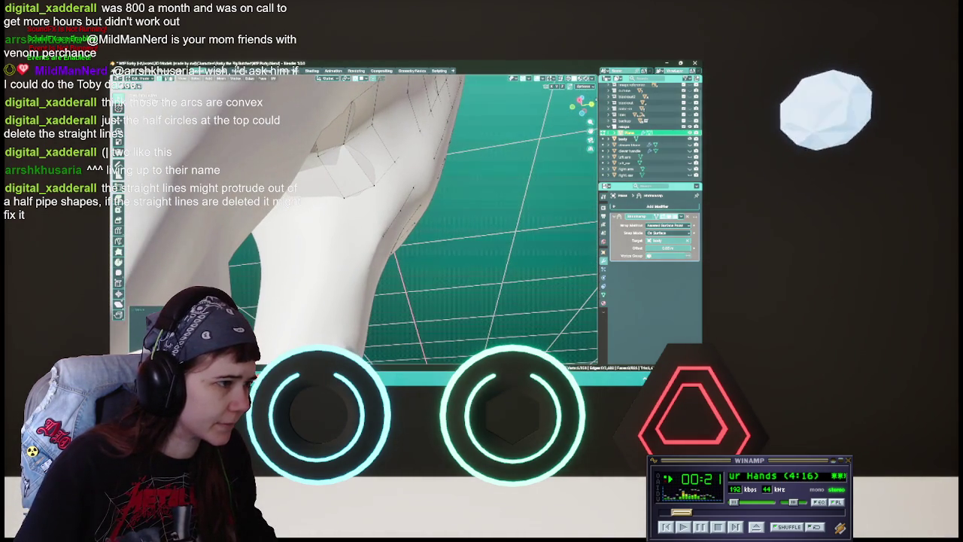
pyautogui.press('g')
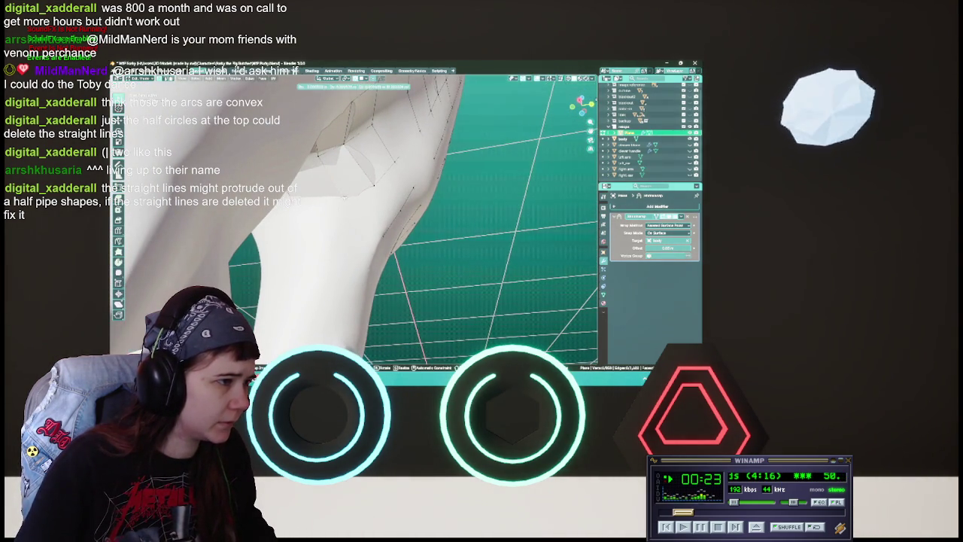
pyautogui.click(337, 195)
pyautogui.moveTo(336, 195)
pyautogui.mouseDown(button='middle')
pyautogui.moveTo(498, 254)
pyautogui.moveTo(451, 208)
pyautogui.moveTo(421, 237)
pyautogui.mouseUp(button='middle')
pyautogui.moveTo(385, 200)
pyautogui.mouseDown(button='middle')
pyautogui.moveTo(356, 235)
pyautogui.moveTo(423, 214)
pyautogui.mouseUp(button='middle')
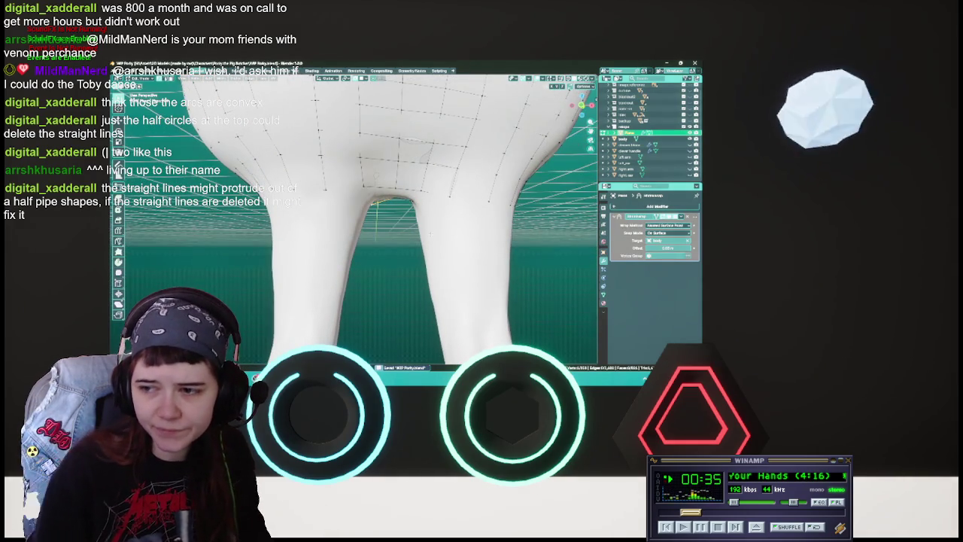
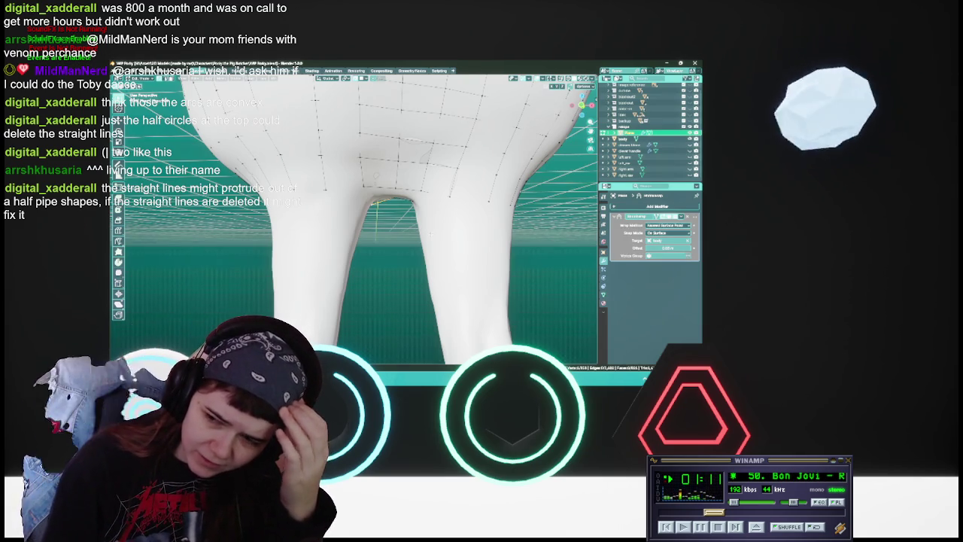
# Orbit up between the legs and around the crotch to check the retopo mesh, then save.
pyautogui.scroll(3, 401, 209)
pyautogui.moveTo(391, 248); pyautogui.dragTo(407, 194, button='middle')
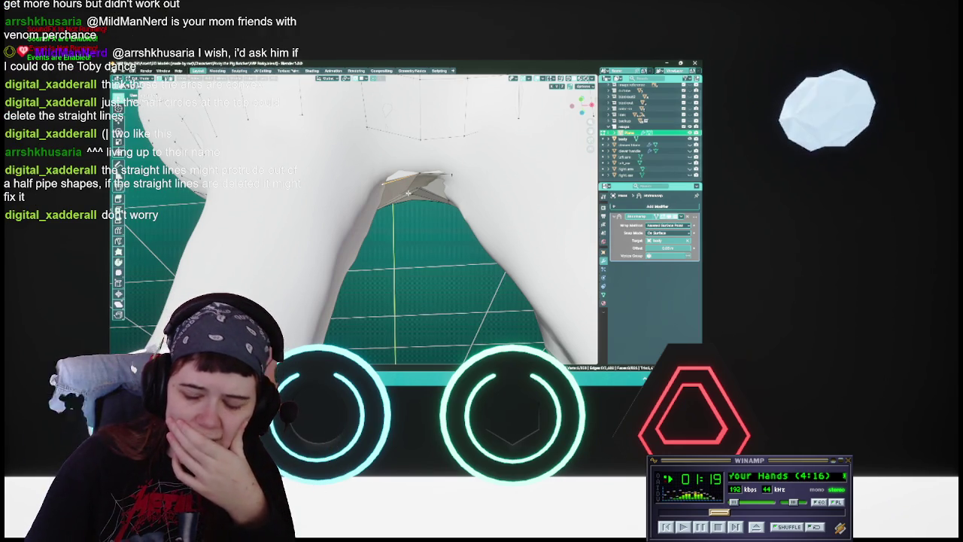
pyautogui.moveTo(407, 194); pyautogui.dragTo(433, 252, button='middle')
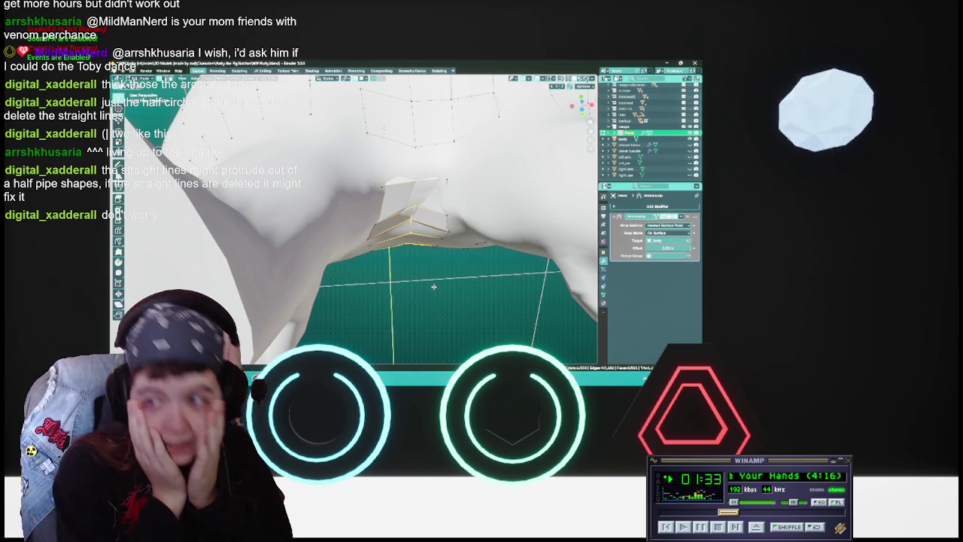
pyautogui.moveTo(434, 286)
pyautogui.mouseDown(button='middle')
pyautogui.moveTo(387, 226)
pyautogui.moveTo(421, 211)
pyautogui.moveTo(354, 173)
pyautogui.mouseUp(button='middle')
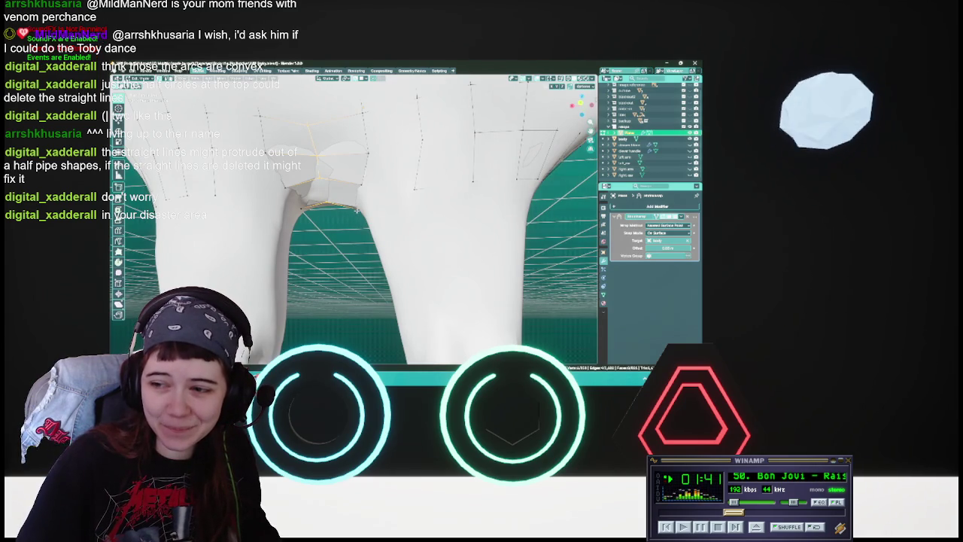
pyautogui.moveTo(357, 210); pyautogui.dragTo(371, 216, button='middle')
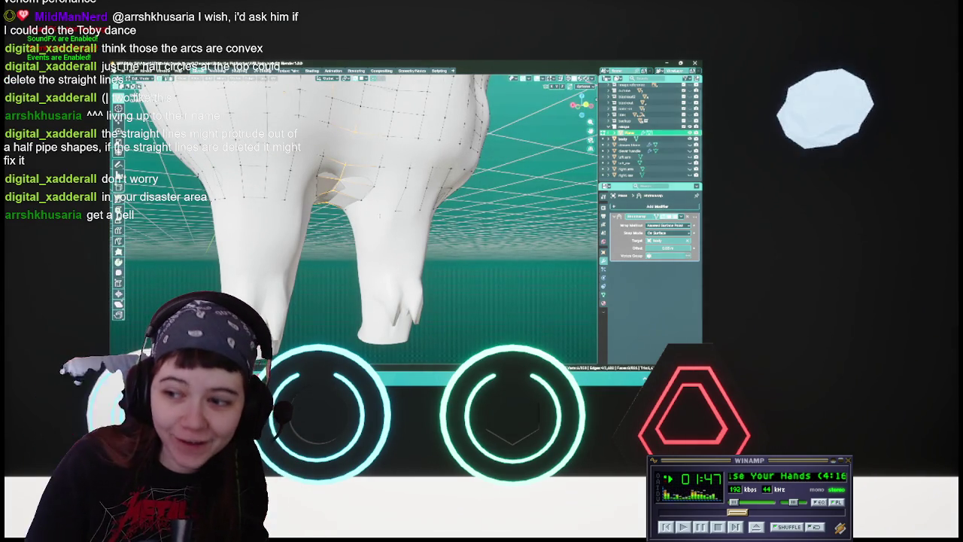
pyautogui.moveTo(379, 216); pyautogui.dragTo(377, 254, button='middle')
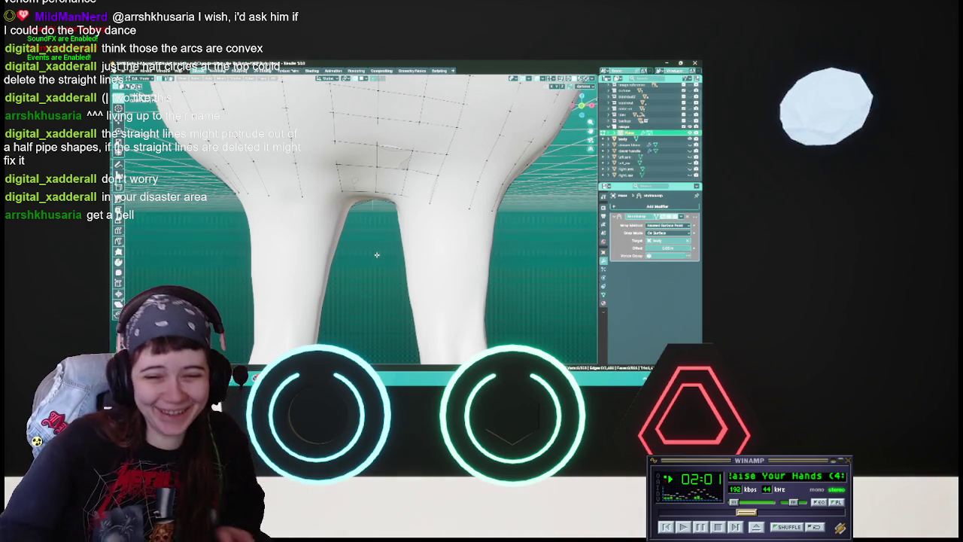
pyautogui.moveTo(377, 255); pyautogui.dragTo(396, 239, button='middle')
pyautogui.hotkey('ctrl', 's')
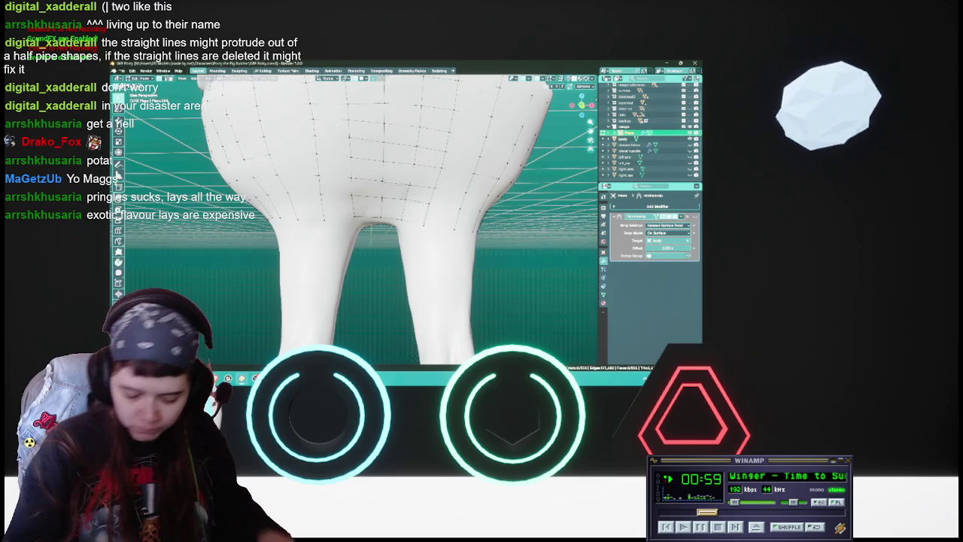
# Move the selected crotch-patch vertices onto the inner thigh, checking with see-through display.
pyautogui.moveTo(376, 196)
pyautogui.mouseDown(button='middle')
pyautogui.moveTo(406, 212)
pyautogui.moveTo(353, 227)
pyautogui.mouseUp(button='middle')
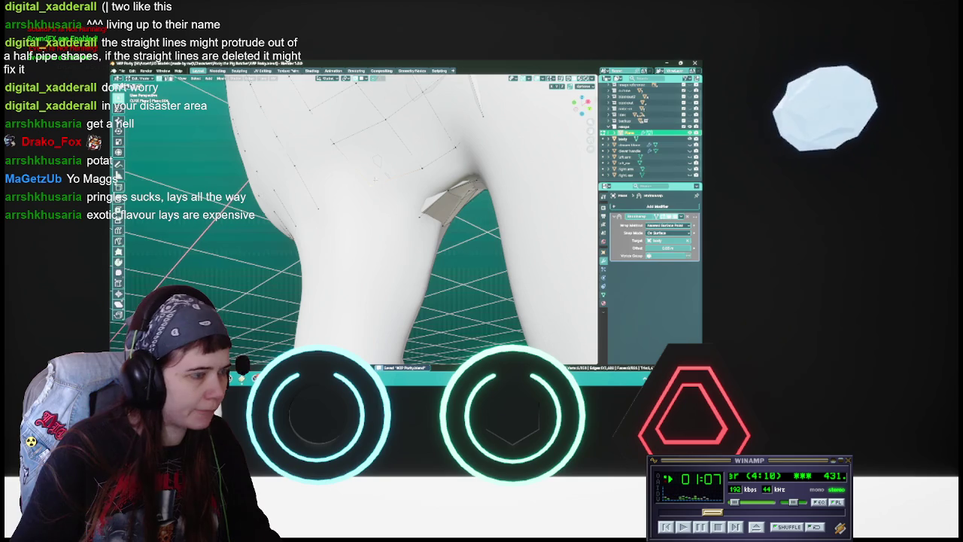
pyautogui.press('g')
pyautogui.click(368, 211)
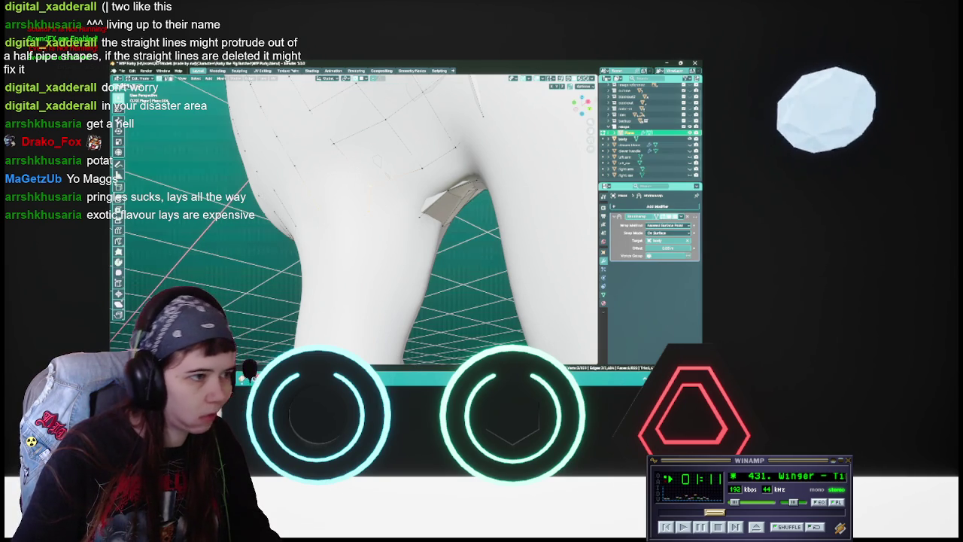
pyautogui.moveTo(400, 213); pyautogui.dragTo(414, 214, button='middle')
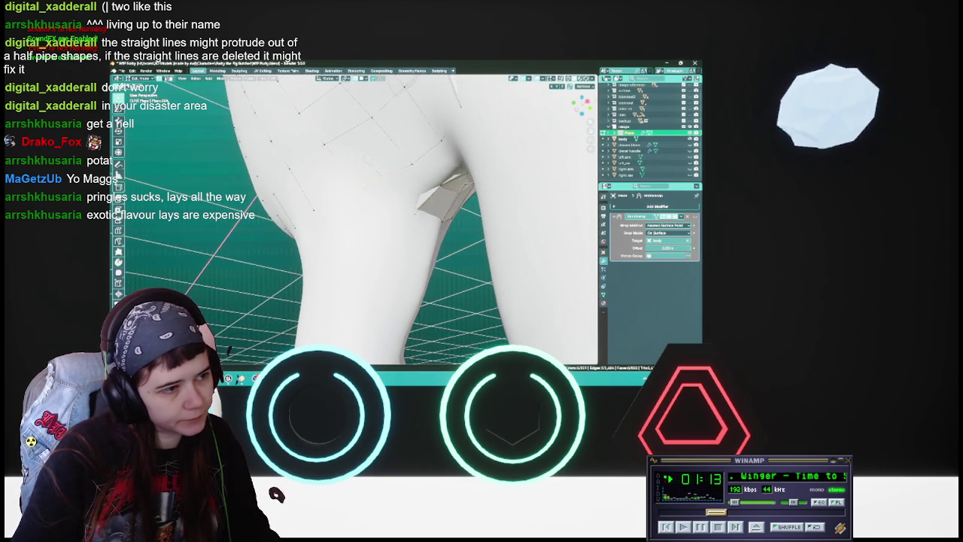
pyautogui.moveTo(366, 156)
pyautogui.mouseDown(button='middle')
pyautogui.moveTo(388, 229)
pyautogui.moveTo(429, 246)
pyautogui.moveTo(381, 246)
pyautogui.mouseUp(button='middle')
pyautogui.hotkey('shift', 'z')
pyautogui.hotkey('shift', 'z')
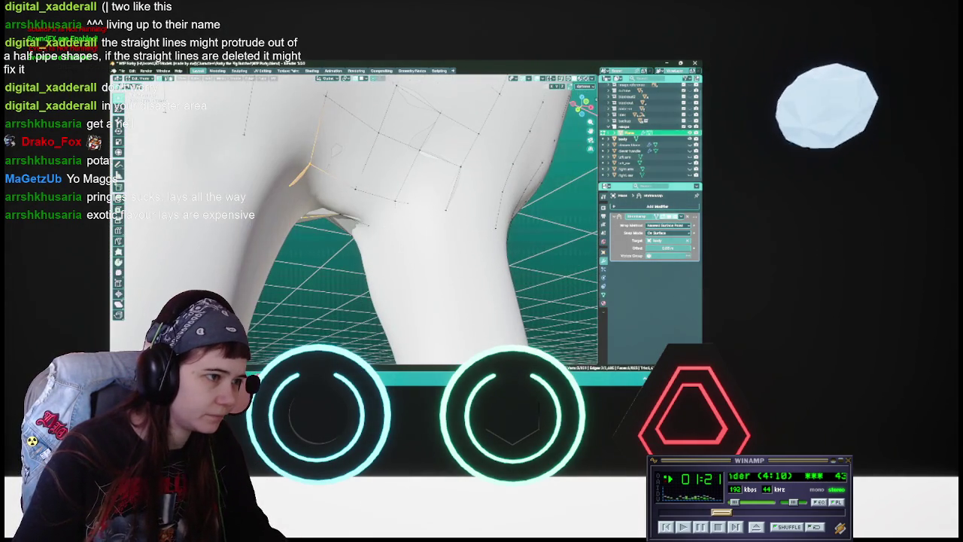
pyautogui.press('g')
pyautogui.click(371, 224)
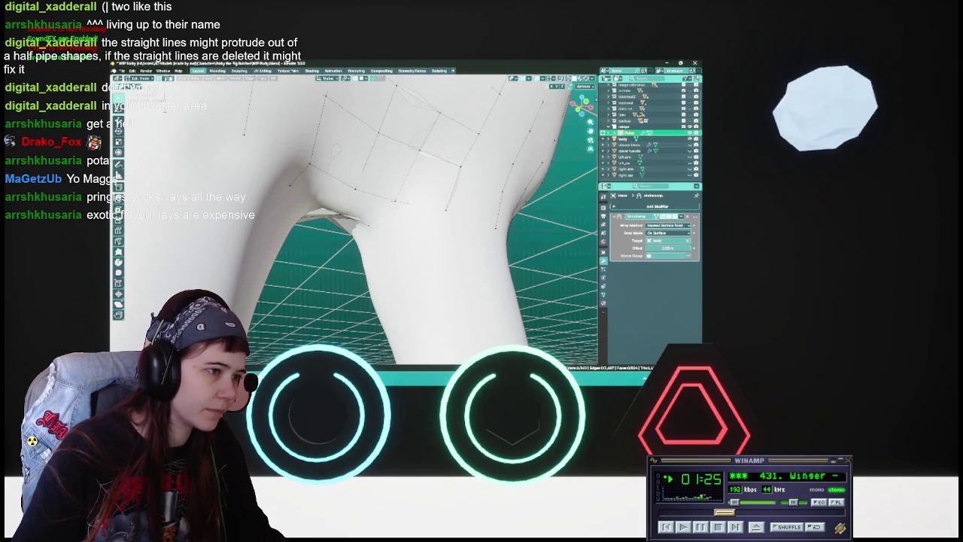
# Nudge more selected vertices into place over the inner thigh and upper leg.
pyautogui.moveTo(381, 246)
pyautogui.mouseDown(button='middle')
pyautogui.moveTo(354, 252)
pyautogui.moveTo(391, 226)
pyautogui.moveTo(376, 233)
pyautogui.mouseUp(button='middle')
pyautogui.press('g')
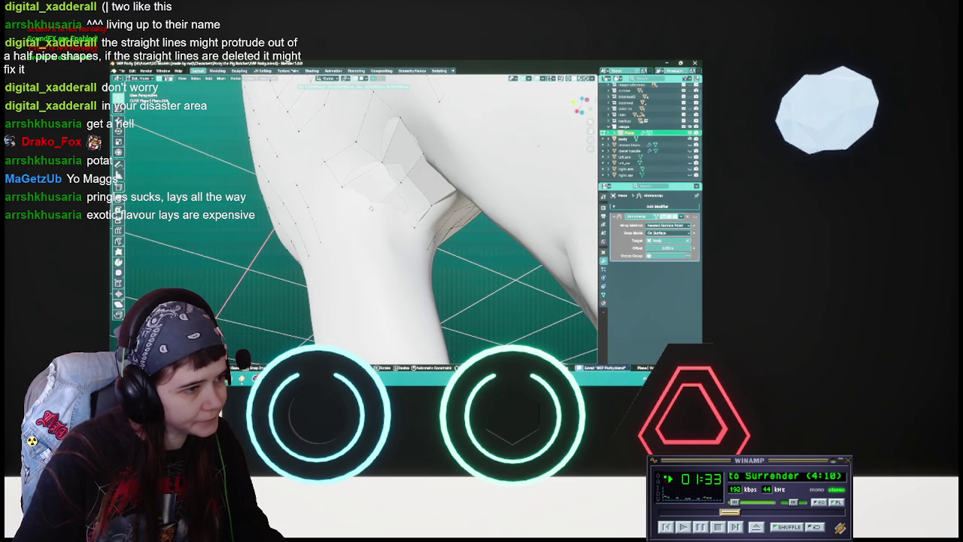
pyautogui.click(371, 208)
pyautogui.moveTo(371, 208)
pyautogui.mouseDown(button='middle')
pyautogui.moveTo(383, 224)
pyautogui.moveTo(369, 224)
pyautogui.mouseUp(button='middle')
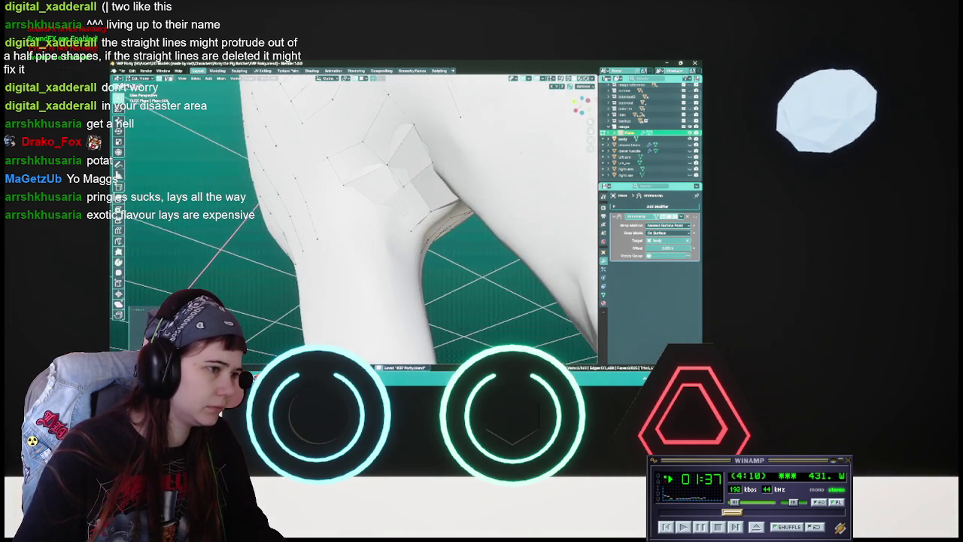
pyautogui.press('g')
pyautogui.click(368, 229)
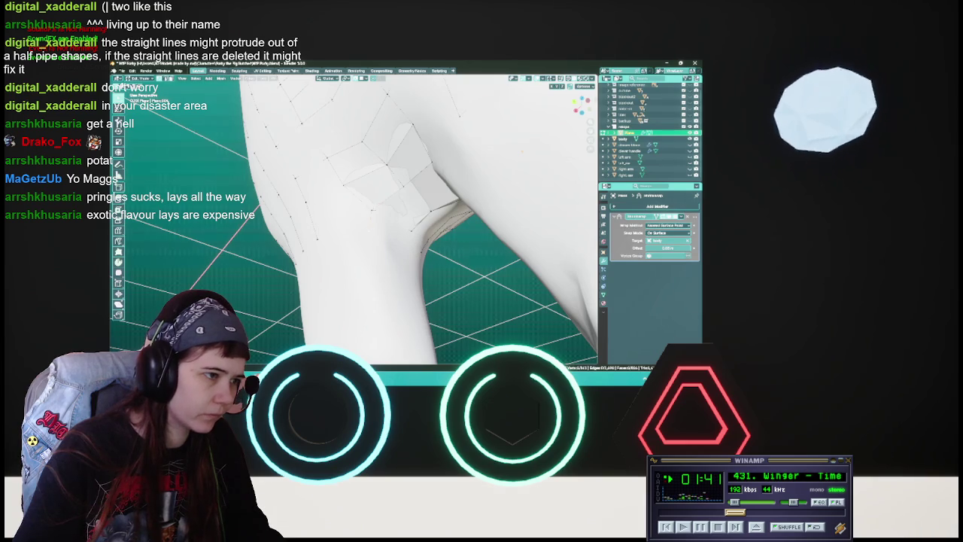
pyautogui.moveTo(412, 233); pyautogui.dragTo(460, 225, button='middle')
# Orbit closer to the thigh patch to inspect it and save the file.
pyautogui.press('g')
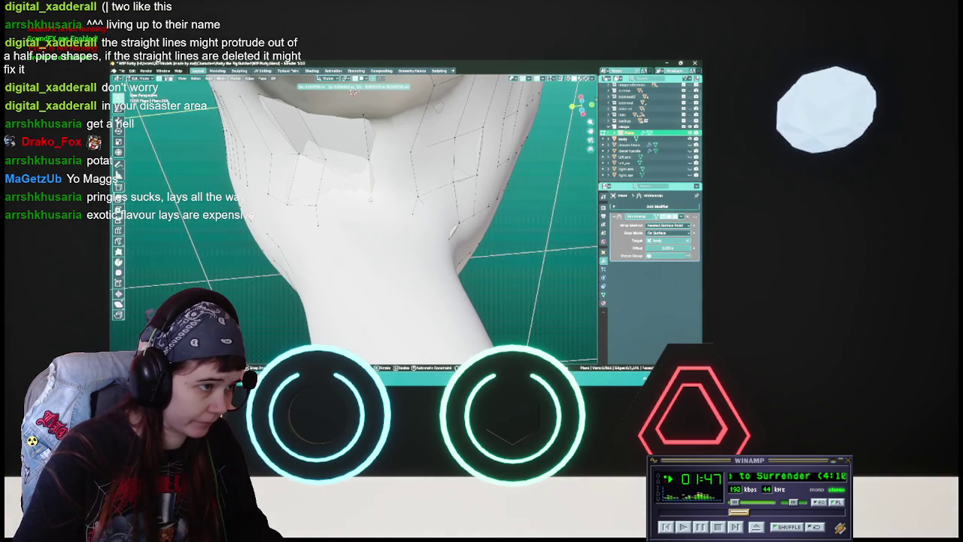
pyautogui.press('Escape')
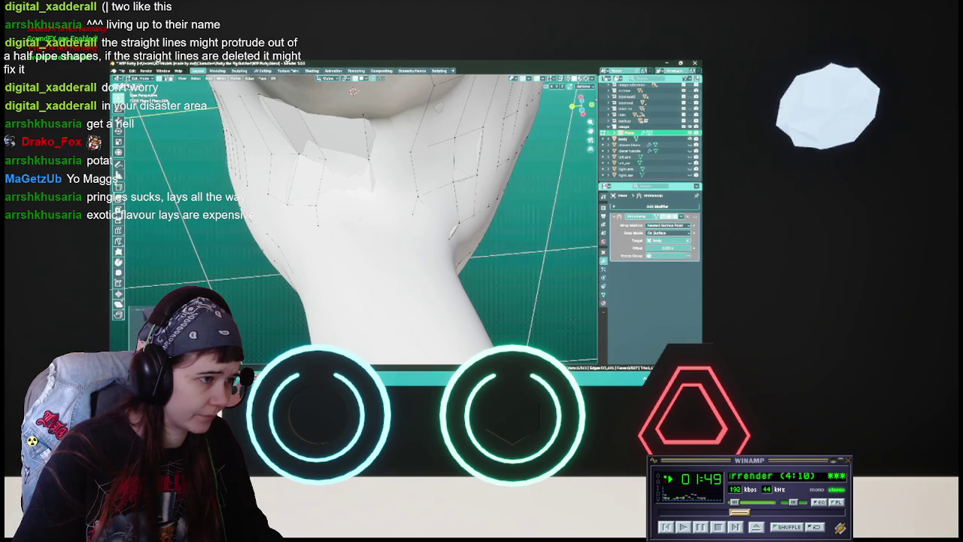
pyautogui.moveTo(460, 225); pyautogui.dragTo(368, 218, button='middle')
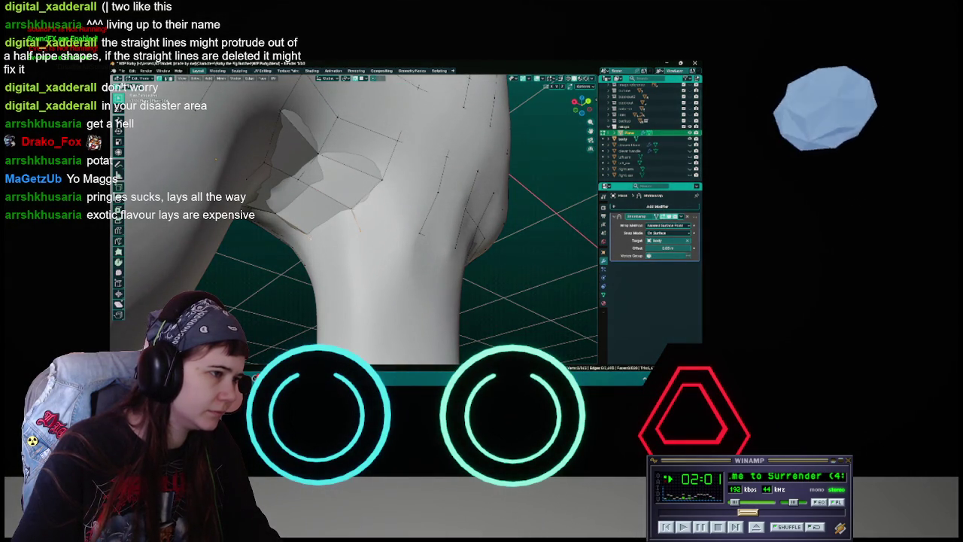
pyautogui.moveTo(334, 232); pyautogui.dragTo(342, 228, button='middle')
pyautogui.hotkey('ctrl', 's')
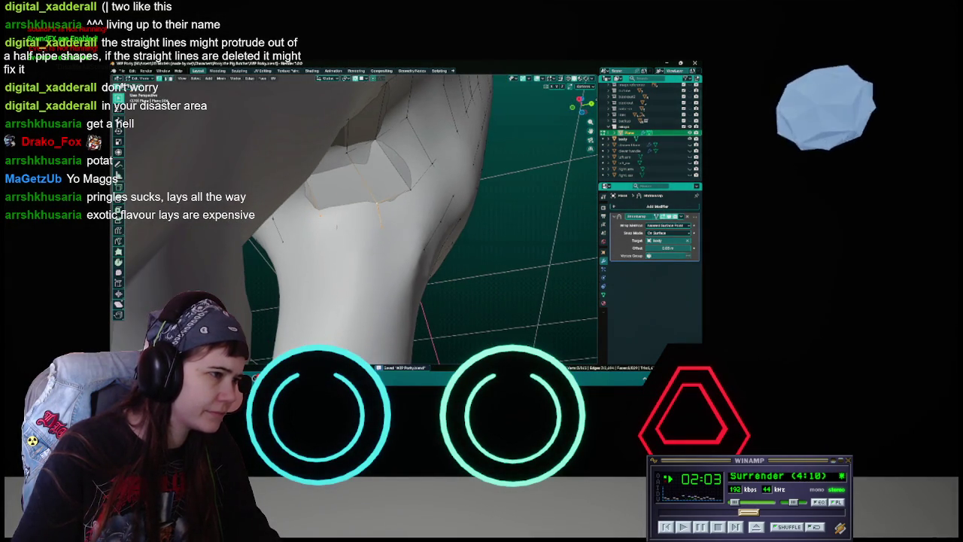
# Build new faces from the selected edges and fit their vertices onto the inner thigh.
pyautogui.hotkey('ctrl', 'z')
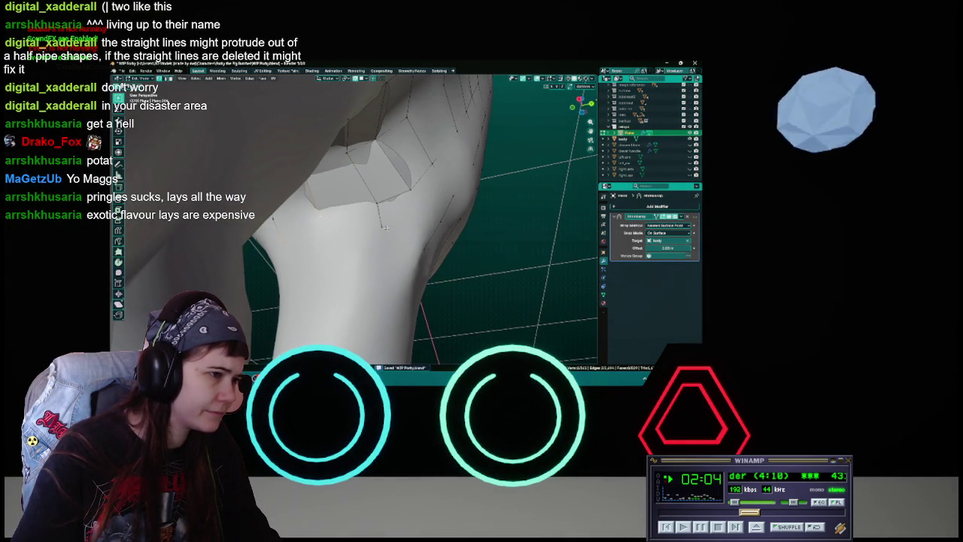
pyautogui.moveTo(383, 228)
pyautogui.mouseDown(button='middle')
pyautogui.moveTo(371, 237)
pyautogui.moveTo(399, 259)
pyautogui.mouseUp(button='middle')
pyautogui.hotkey('shift', 'z')
pyautogui.moveTo(553, 261)
pyautogui.mouseDown(button='middle')
pyautogui.moveTo(324, 251)
pyautogui.moveTo(354, 245)
pyautogui.moveTo(370, 216)
pyautogui.moveTo(404, 216)
pyautogui.moveTo(380, 226)
pyautogui.mouseUp(button='middle')
pyautogui.hotkey('shift', 'z')
pyautogui.press('g')
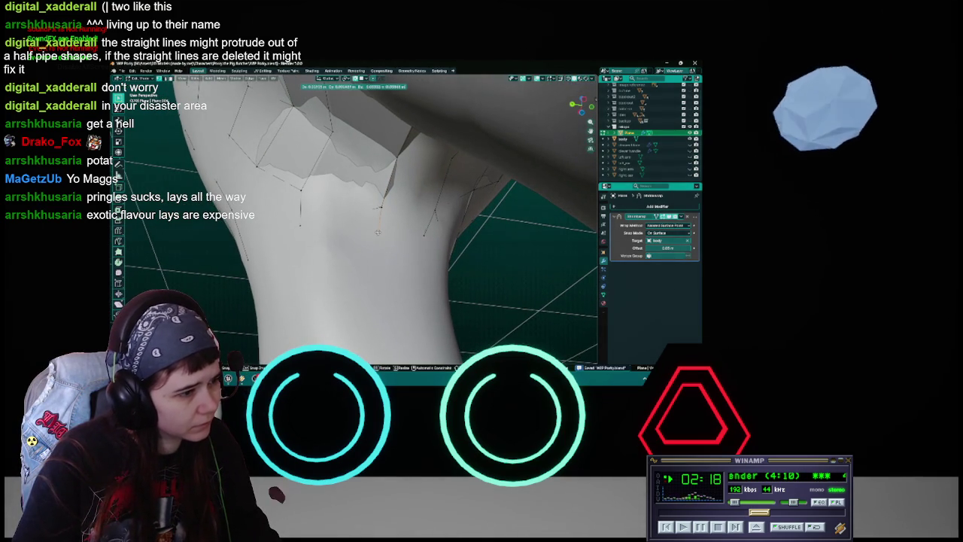
pyautogui.click(366, 235)
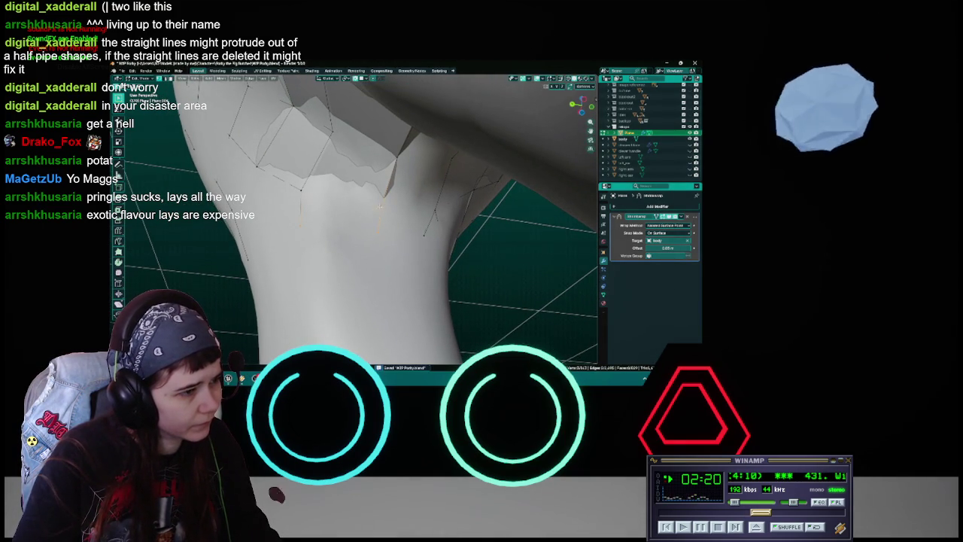
pyautogui.moveTo(424, 236); pyautogui.dragTo(379, 205, button='middle')
# Move the selected vertices and a loose flap of the retopo mesh onto the body surface.
pyautogui.press('g')
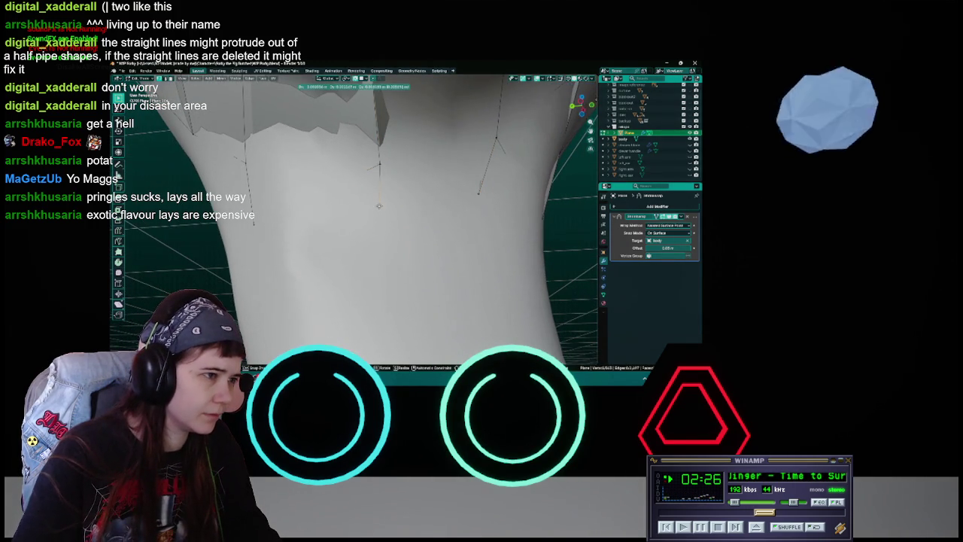
pyautogui.click(379, 203)
pyautogui.moveTo(380, 203); pyautogui.dragTo(422, 194, button='middle')
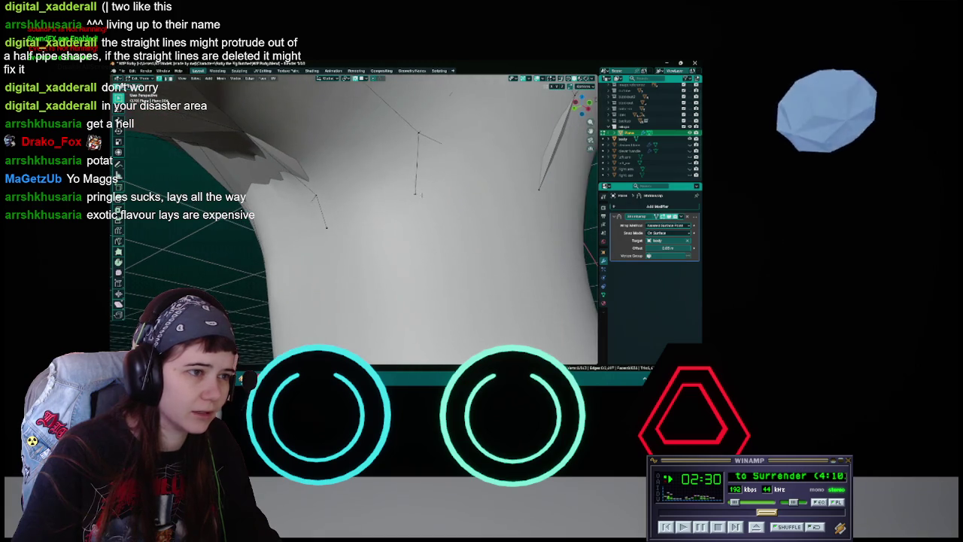
pyautogui.press('g')
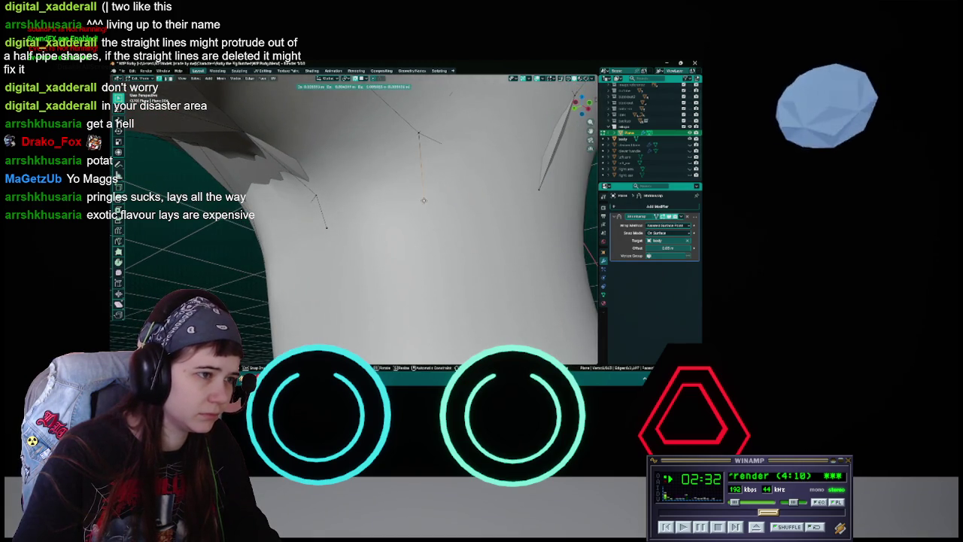
pyautogui.click(424, 200)
pyautogui.moveTo(424, 200); pyautogui.dragTo(475, 206, button='middle')
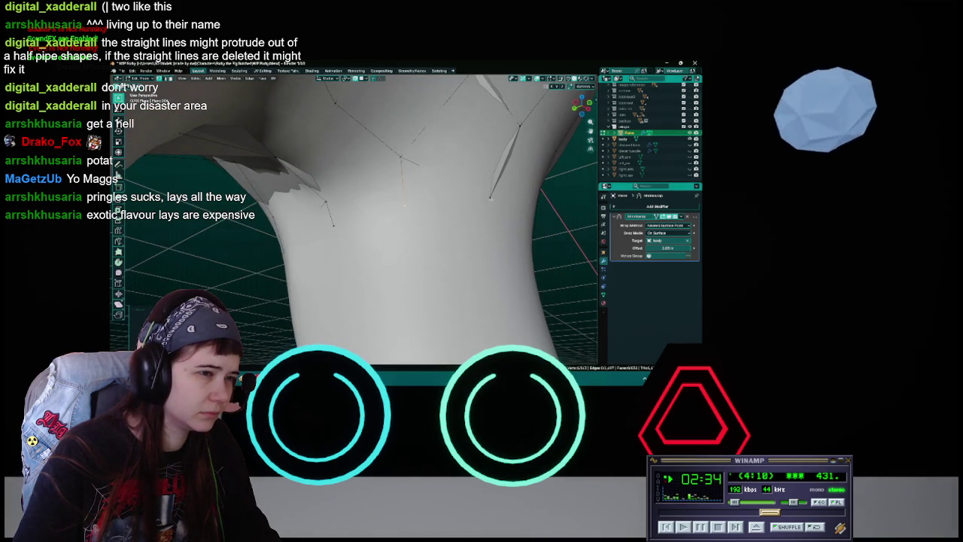
pyautogui.press('g')
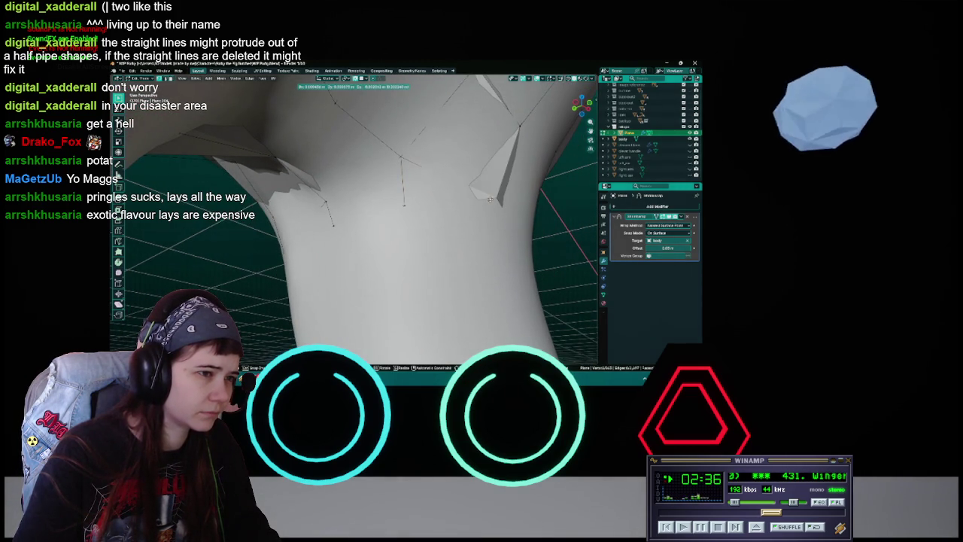
pyautogui.click(485, 201)
pyautogui.moveTo(485, 201)
pyautogui.mouseDown(button='middle')
pyautogui.moveTo(428, 240)
pyautogui.moveTo(391, 243)
pyautogui.moveTo(410, 245)
pyautogui.moveTo(404, 200)
pyautogui.moveTo(492, 155)
pyautogui.moveTo(406, 213)
pyautogui.moveTo(357, 226)
pyautogui.mouseUp(button='middle')
# Move more vertices and an edge down onto the inner thigh.
pyautogui.press('g')
pyautogui.click(355, 259)
pyautogui.press('g')
pyautogui.click(372, 280)
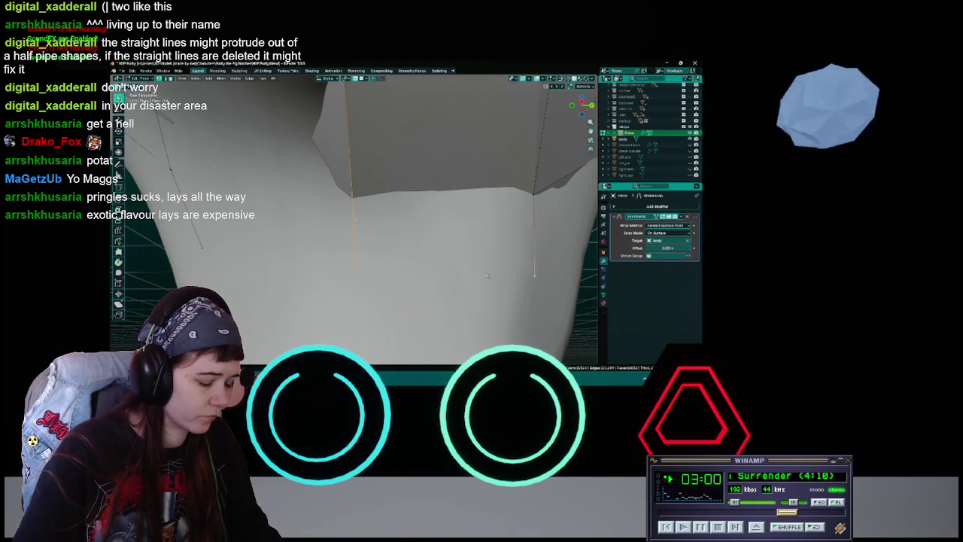
pyautogui.scroll(4, 379, 269)
pyautogui.scroll(3, 398, 277)
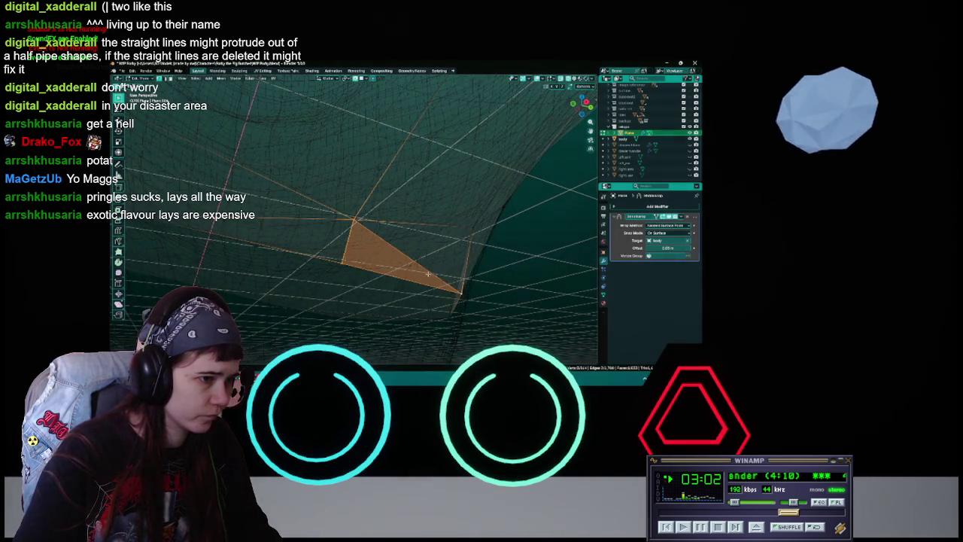
# Select the triangular face and move its edge so it sits snugly on the body.
pyautogui.moveTo(408, 271); pyautogui.dragTo(459, 192, button='middle')
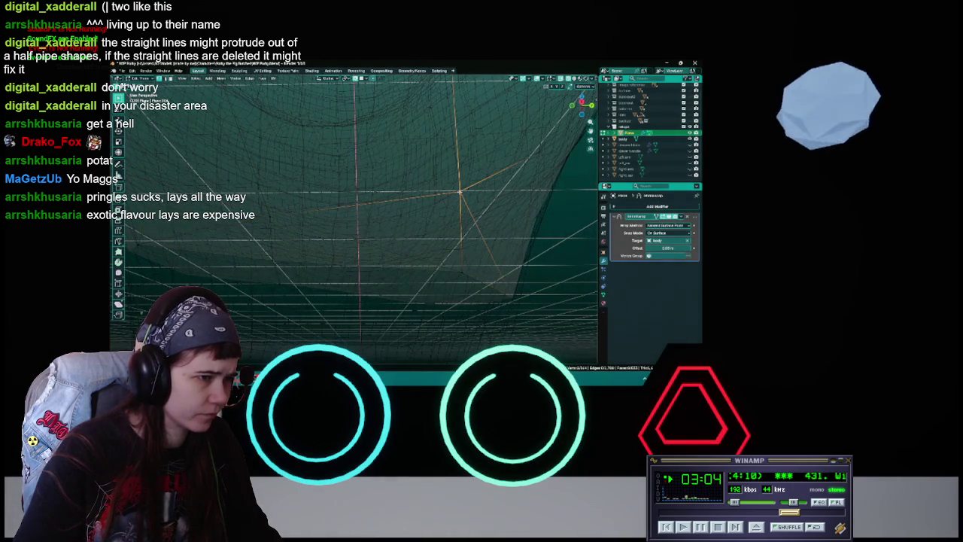
pyautogui.click(465, 270)
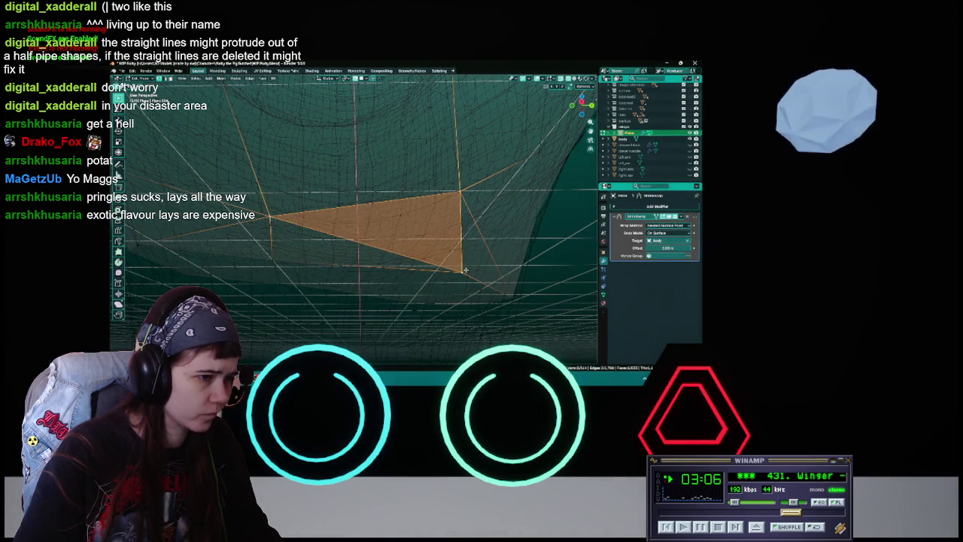
pyautogui.moveTo(345, 256)
pyautogui.mouseDown(button='middle')
pyautogui.moveTo(449, 225)
pyautogui.moveTo(409, 230)
pyautogui.moveTo(341, 213)
pyautogui.moveTo(495, 233)
pyautogui.mouseUp(button='middle')
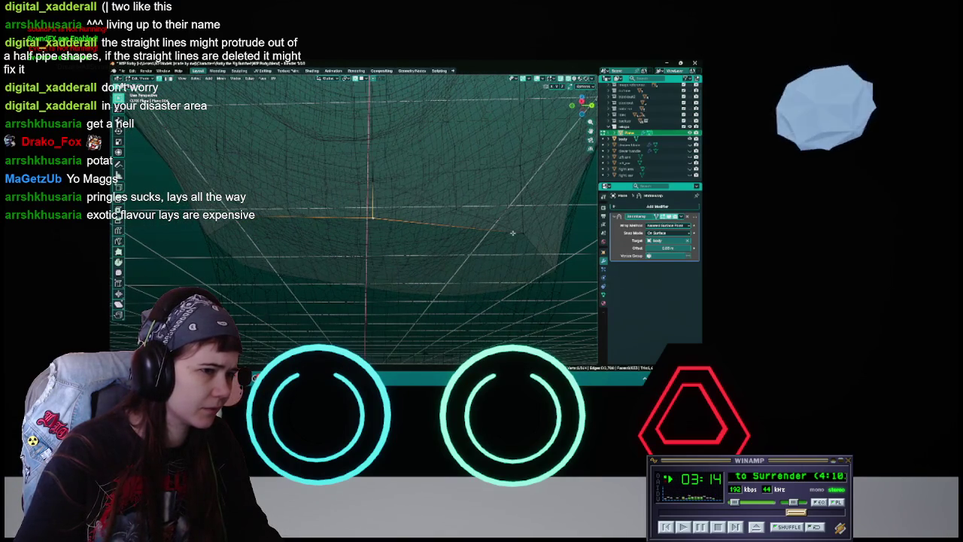
pyautogui.press('g')
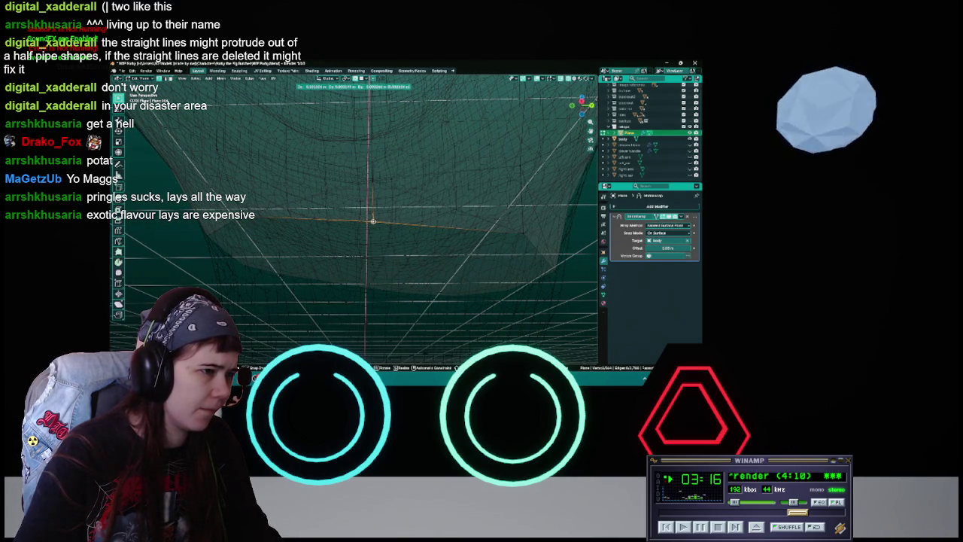
pyautogui.click(372, 221)
pyautogui.moveTo(373, 221)
pyautogui.mouseDown(button='middle')
pyautogui.moveTo(434, 274)
pyautogui.moveTo(418, 249)
pyautogui.moveTo(518, 219)
pyautogui.mouseUp(button='middle')
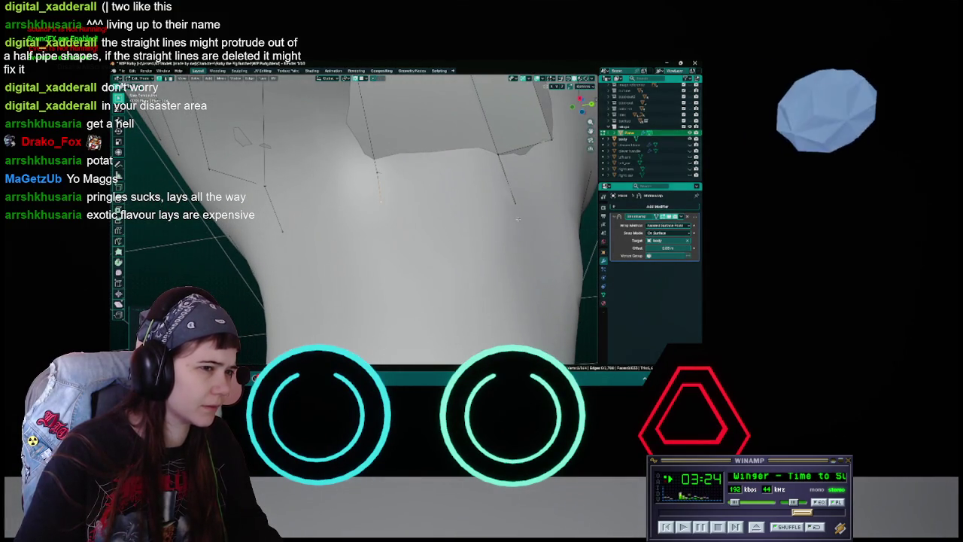
# Move two vertex selections onto the crotch and upper leg, saving after each.
pyautogui.press('g')
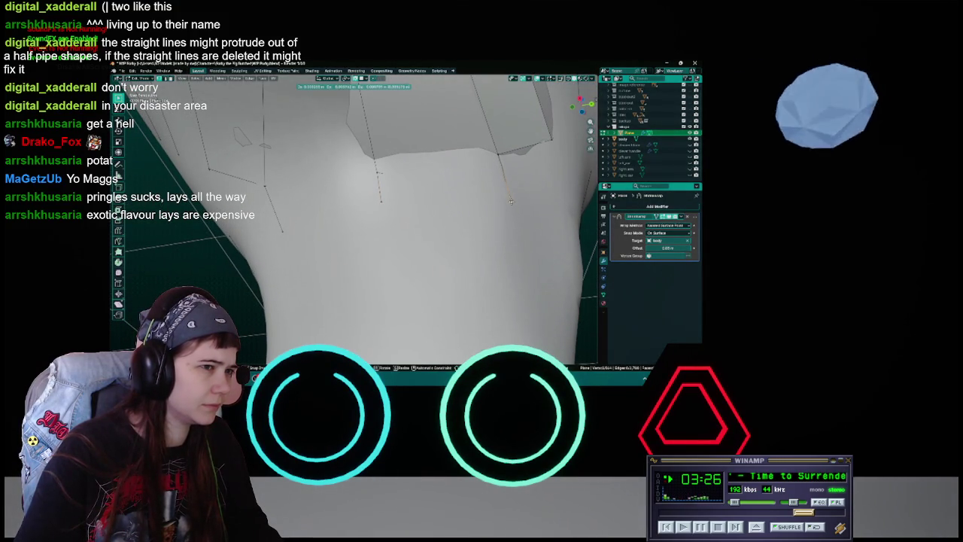
pyautogui.click(510, 202)
pyautogui.moveTo(511, 202)
pyautogui.mouseDown(button='middle')
pyautogui.moveTo(335, 225)
pyautogui.moveTo(369, 221)
pyautogui.mouseUp(button='middle')
pyautogui.hotkey('ctrl', 's')
pyautogui.press('g')
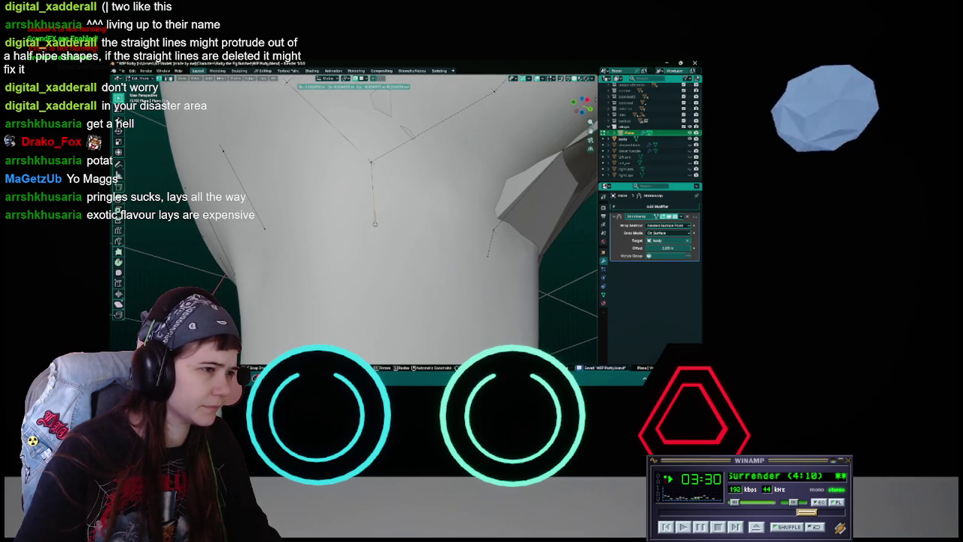
pyautogui.click(374, 224)
pyautogui.moveTo(374, 223); pyautogui.dragTo(373, 210, button='middle')
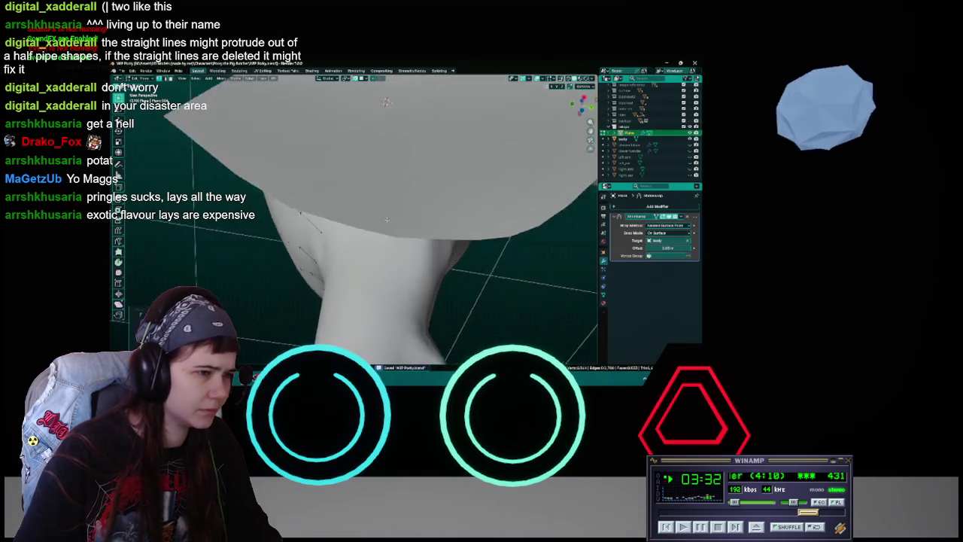
pyautogui.hotkey('ctrl', 's')
pyautogui.moveTo(373, 210)
pyautogui.mouseDown(button='middle')
pyautogui.moveTo(462, 209)
pyautogui.moveTo(430, 223)
pyautogui.mouseUp(button='middle')
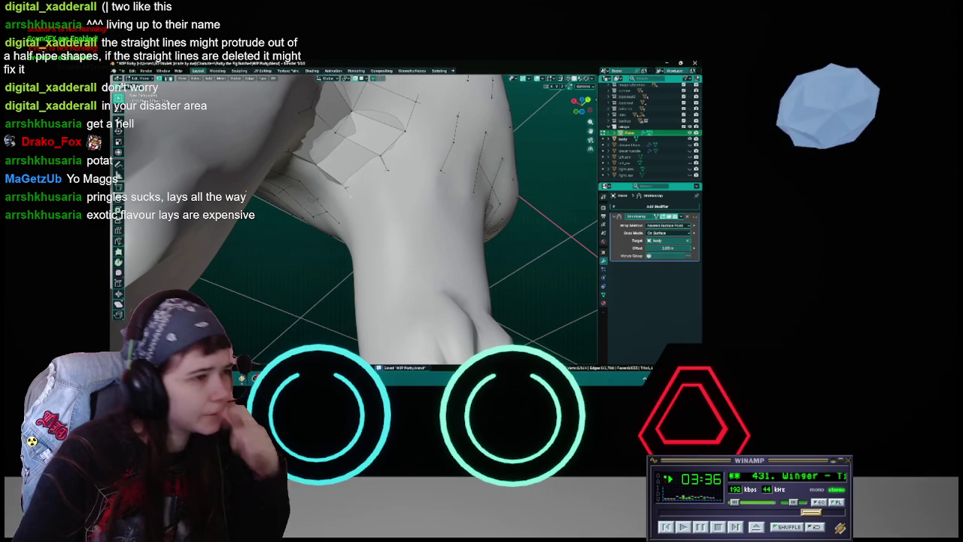
# Pull the selected vertices down the leg and save.
pyautogui.press('g')
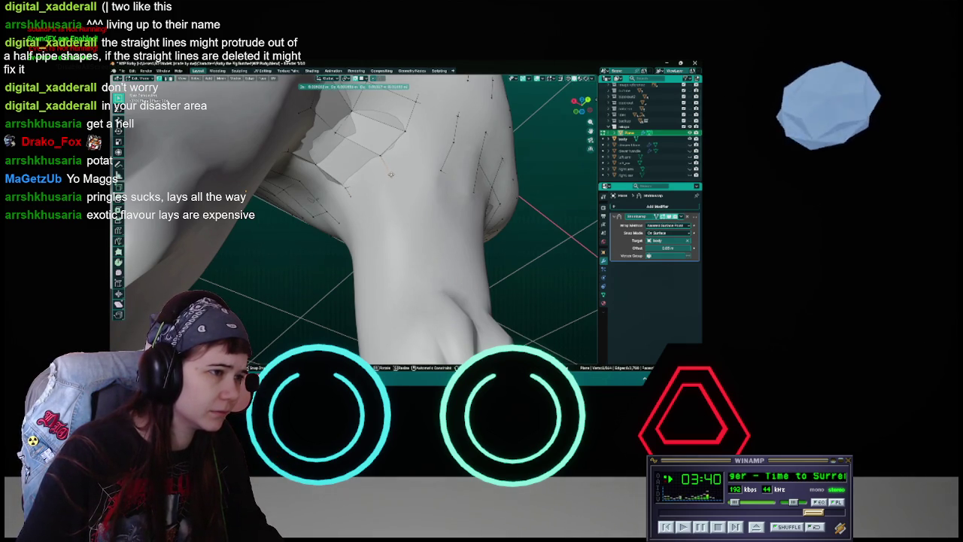
pyautogui.click(390, 174)
pyautogui.moveTo(390, 174); pyautogui.dragTo(406, 226, button='middle')
pyautogui.hotkey('ctrl', 's')
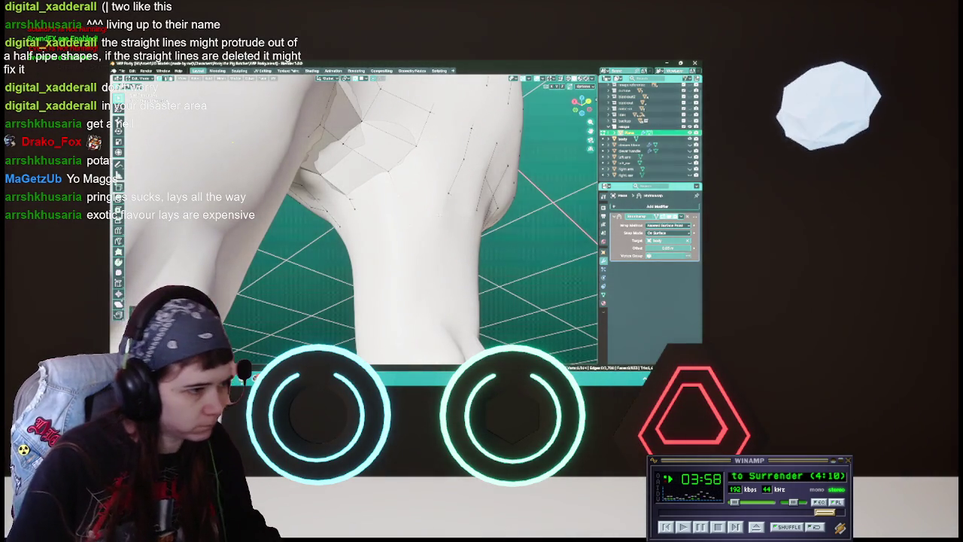
# Inspect the legs and crotch from front, side and low angles, saving along the way.
pyautogui.moveTo(353, 218); pyautogui.dragTo(399, 226, button='middle')
pyautogui.hotkey('ctrl', 's')
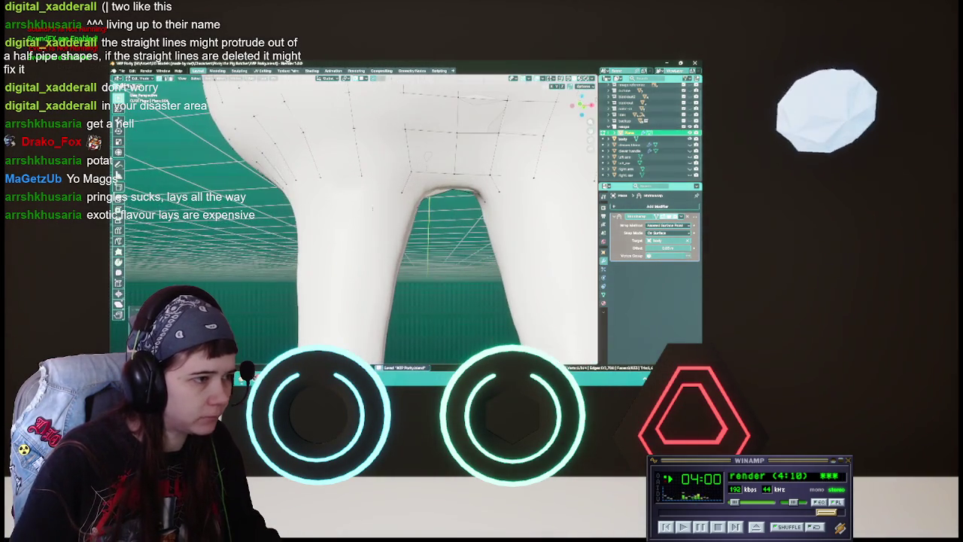
pyautogui.moveTo(361, 218)
pyautogui.mouseDown(button='middle')
pyautogui.moveTo(301, 226)
pyautogui.moveTo(419, 211)
pyautogui.moveTo(361, 194)
pyautogui.moveTo(323, 214)
pyautogui.moveTo(263, 222)
pyautogui.mouseUp(button='middle')
pyautogui.scroll(2, 361, 192)
pyautogui.moveTo(462, 206); pyautogui.dragTo(380, 217, button='middle')
pyautogui.hotkey('ctrl', 's')
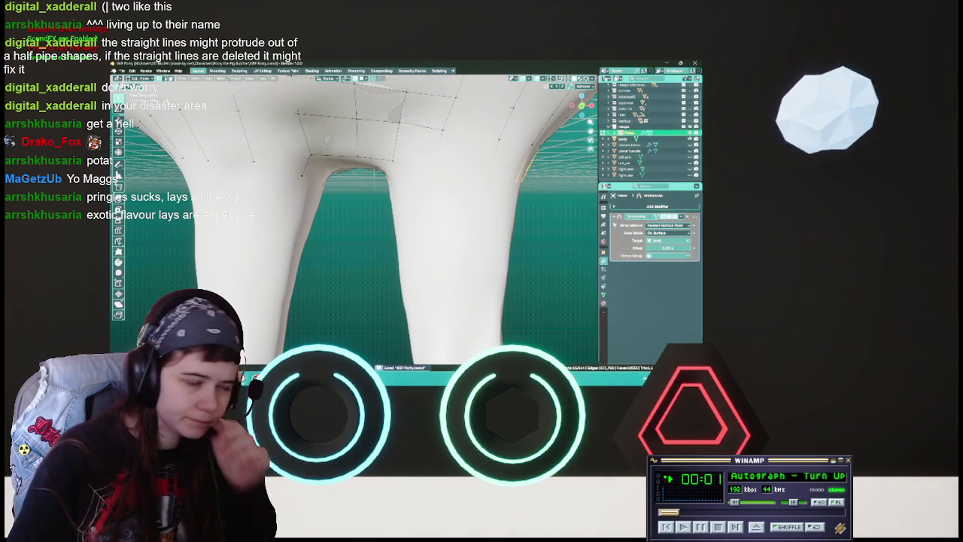
pyautogui.moveTo(380, 217)
pyautogui.mouseDown(button='middle')
pyautogui.moveTo(334, 202)
pyautogui.moveTo(376, 176)
pyautogui.mouseUp(button='middle')
pyautogui.hotkey('ctrl', 's')
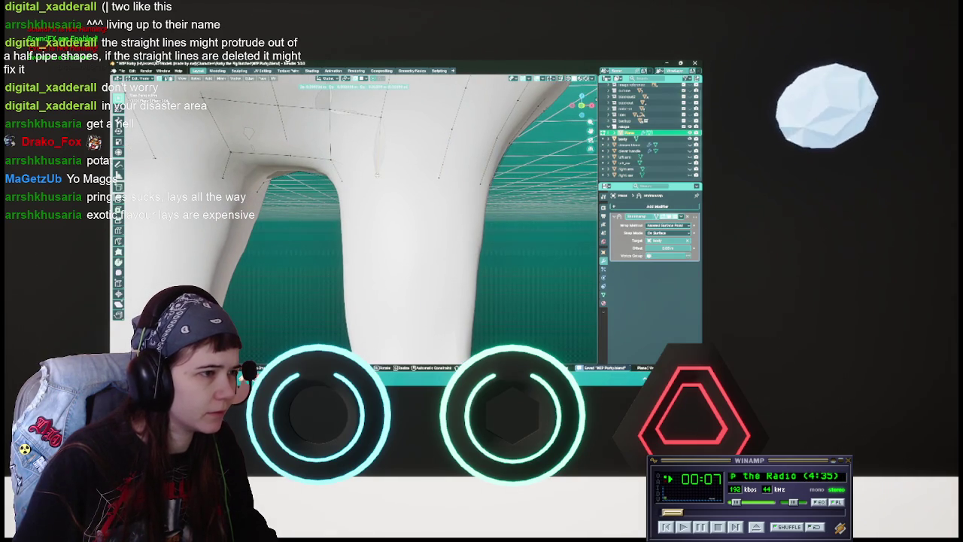
pyautogui.moveTo(376, 174)
pyautogui.mouseDown(button='middle')
pyautogui.moveTo(354, 188)
pyautogui.moveTo(338, 181)
pyautogui.mouseUp(button='middle')
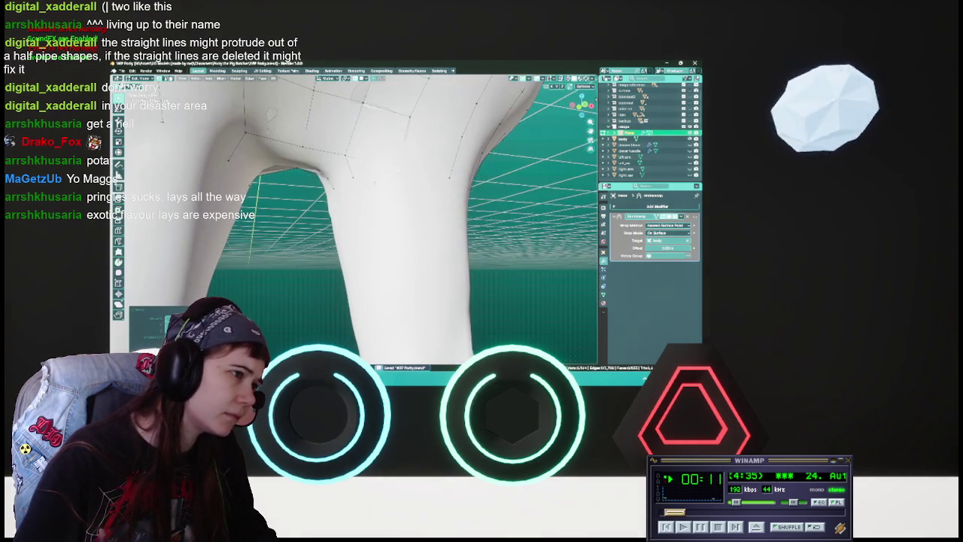
# Select the edge loop down the leg, reselect, and move vertices onto the thigh, then save.
pyautogui.keyDown('alt'); pyautogui.click(361, 98); pyautogui.keyUp('alt')
pyautogui.hotkey('alt', 'a')
pyautogui.moveTo(354, 210)
pyautogui.mouseDown(button='middle')
pyautogui.moveTo(338, 195)
pyautogui.moveTo(378, 185)
pyautogui.moveTo(382, 199)
pyautogui.moveTo(351, 178)
pyautogui.mouseUp(button='middle')
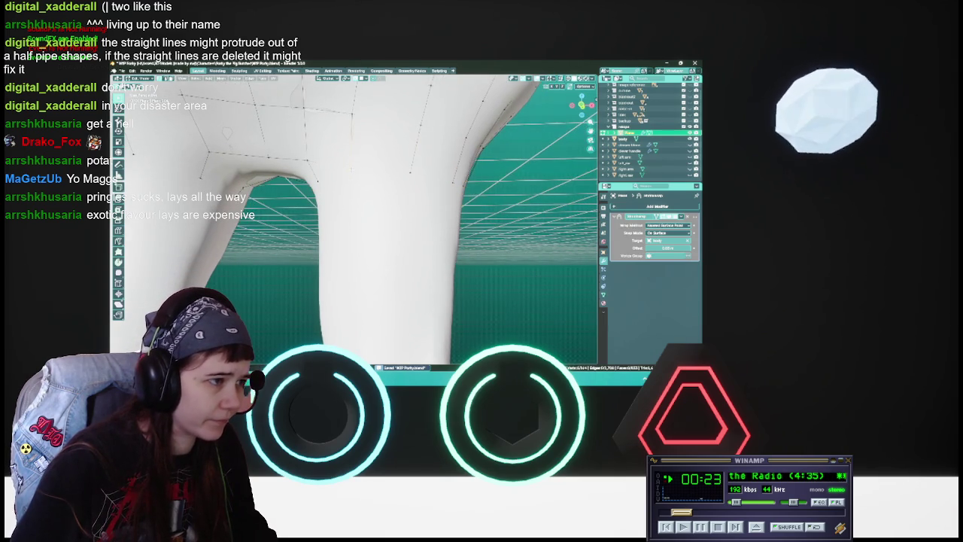
pyautogui.press('g')
pyautogui.rightClick(350, 211)
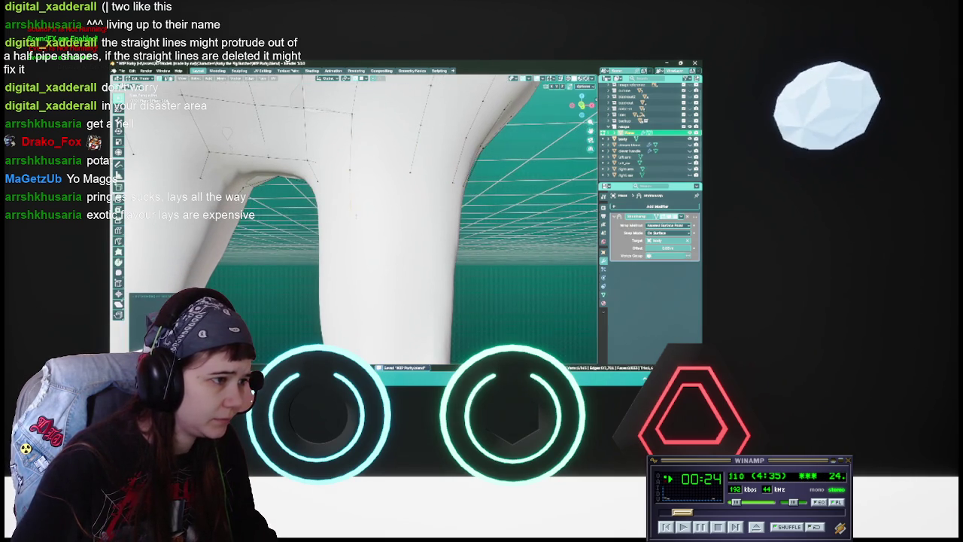
pyautogui.moveTo(349, 211); pyautogui.dragTo(353, 207, button='middle')
pyautogui.press('g')
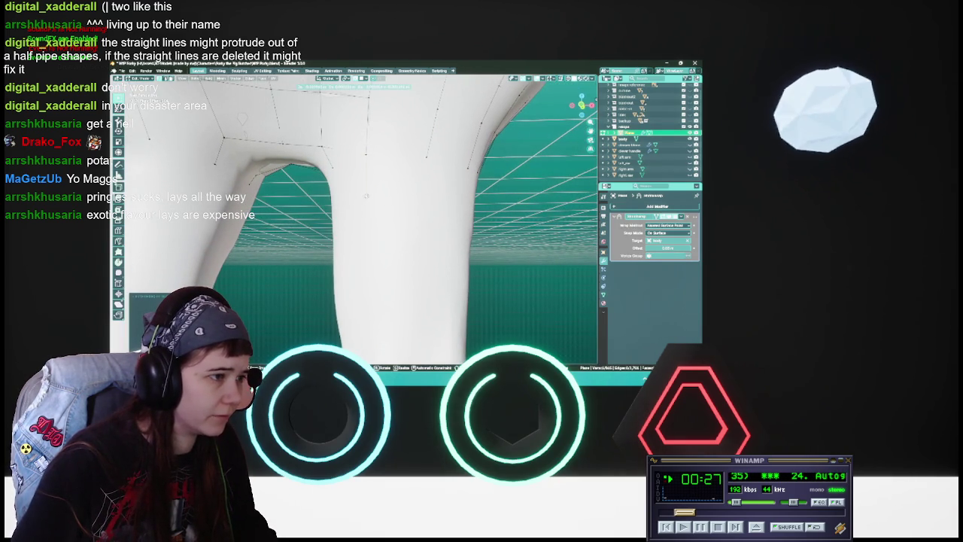
pyautogui.click(366, 196)
pyautogui.hotkey('ctrl', 's')
# Move successive vertex selections down the front of the thigh and save.
pyautogui.moveTo(366, 195); pyautogui.dragTo(385, 202, button='middle')
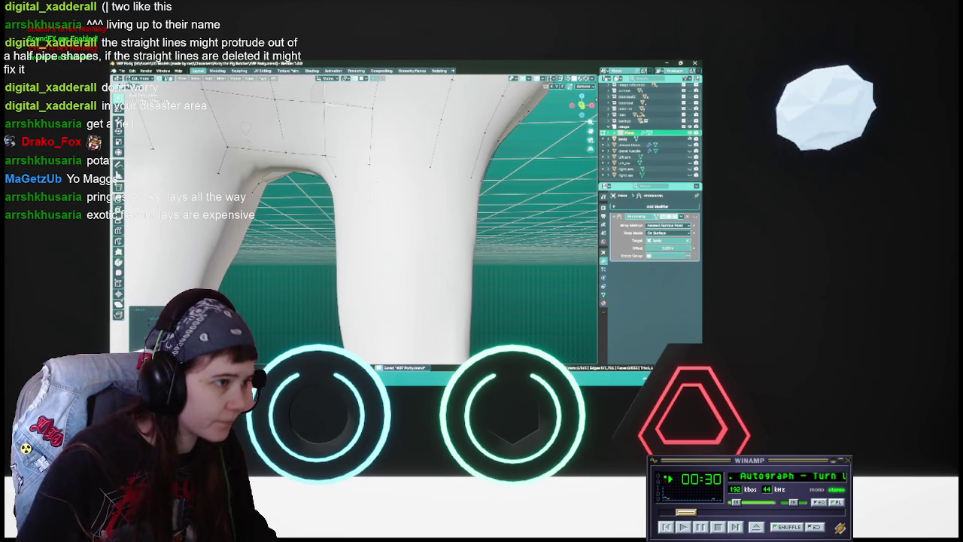
pyautogui.press('g')
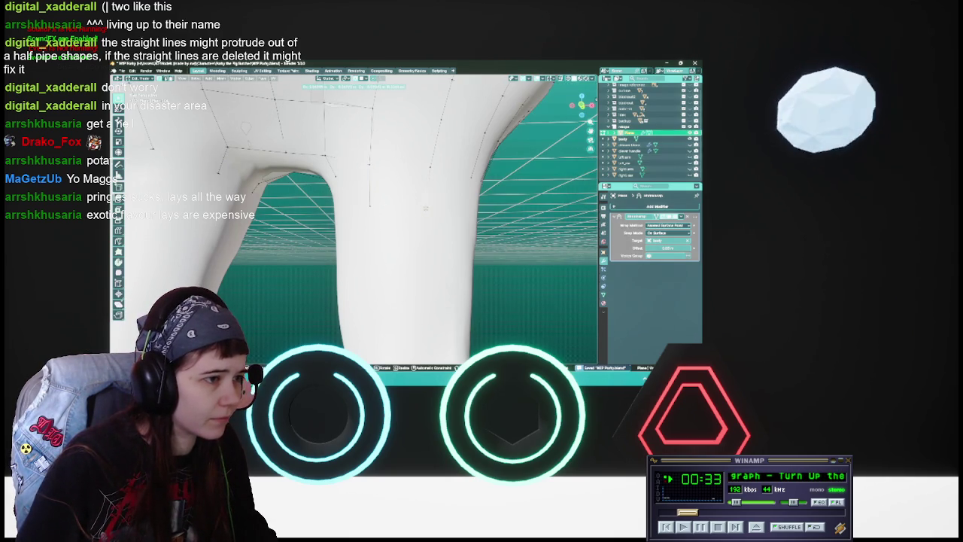
pyautogui.click(424, 206)
pyautogui.moveTo(424, 206); pyautogui.dragTo(399, 211, button='middle')
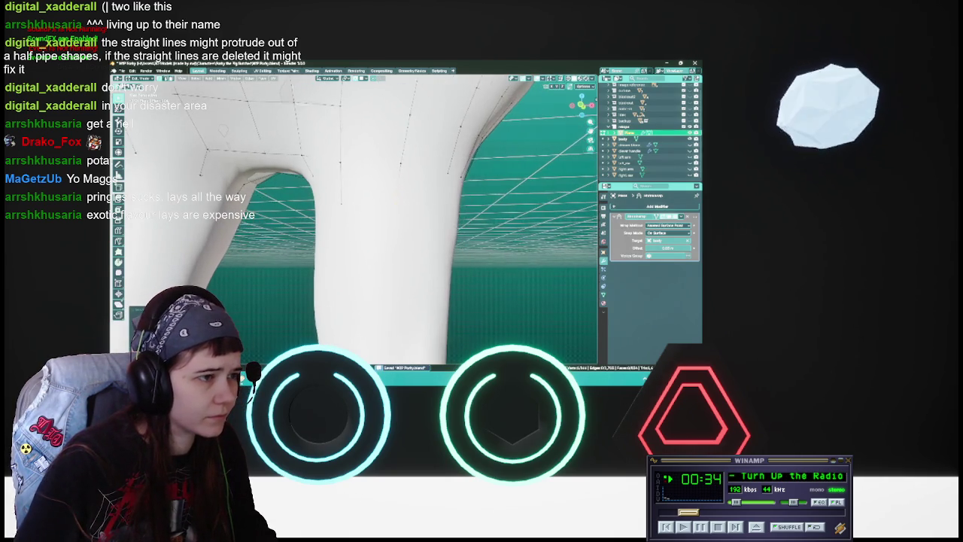
pyautogui.press('g')
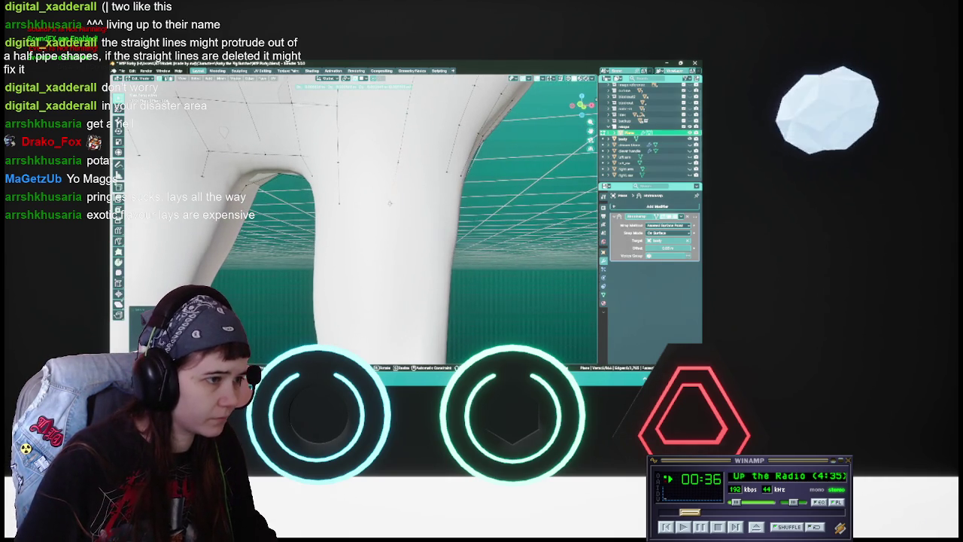
pyautogui.click(390, 203)
pyautogui.moveTo(389, 203); pyautogui.dragTo(376, 207, button='middle')
pyautogui.hotkey('ctrl', 's')
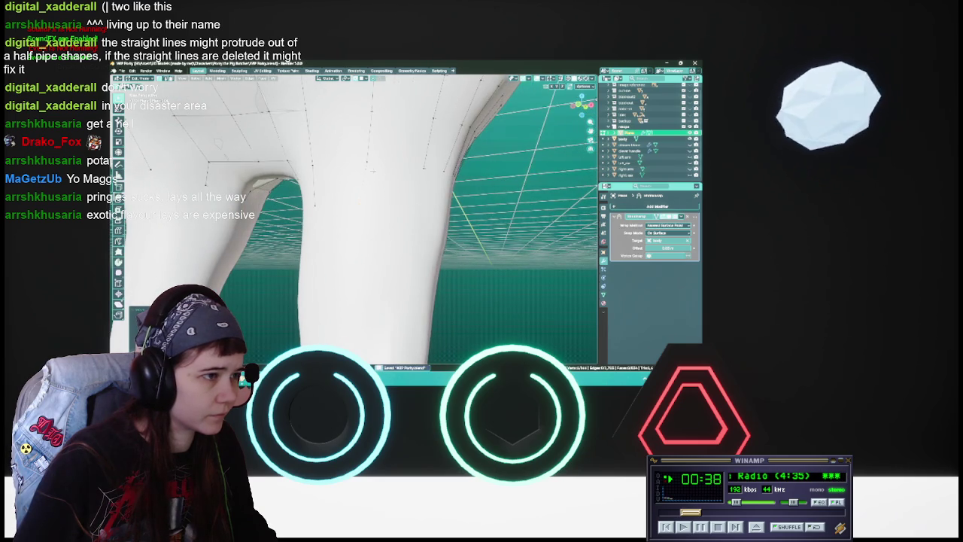
# Pull further vertex rows down the leg toward the knee, saving again.
pyautogui.press('g')
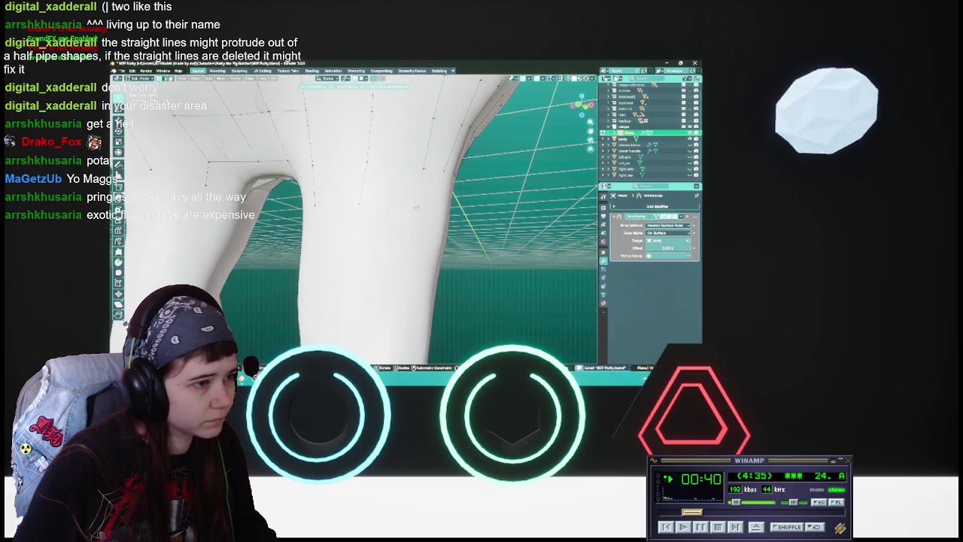
pyautogui.click(416, 207)
pyautogui.moveTo(416, 207); pyautogui.dragTo(376, 203, button='middle')
pyautogui.hotkey('ctrl', 's')
pyautogui.press('g')
pyautogui.click(381, 205)
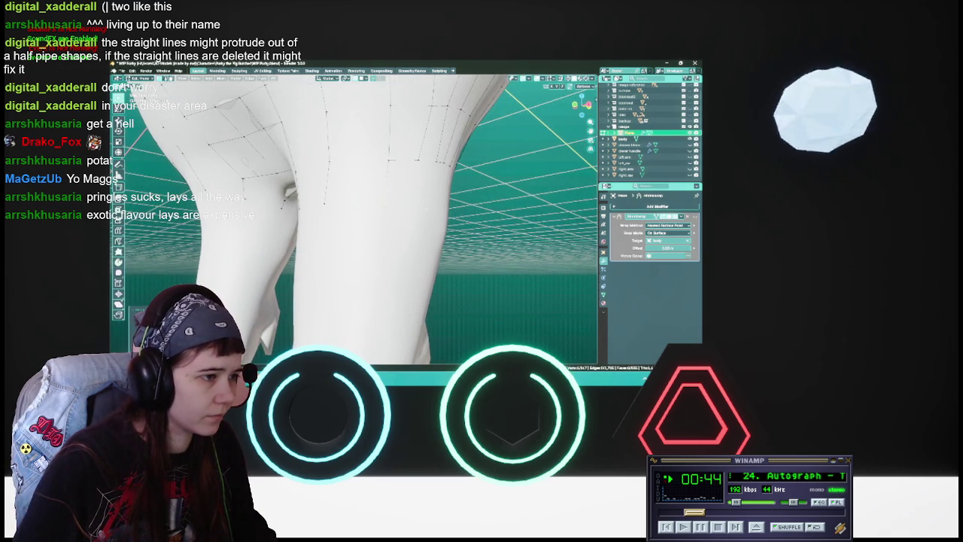
pyautogui.moveTo(381, 205); pyautogui.dragTo(353, 206, button='middle')
pyautogui.press('g')
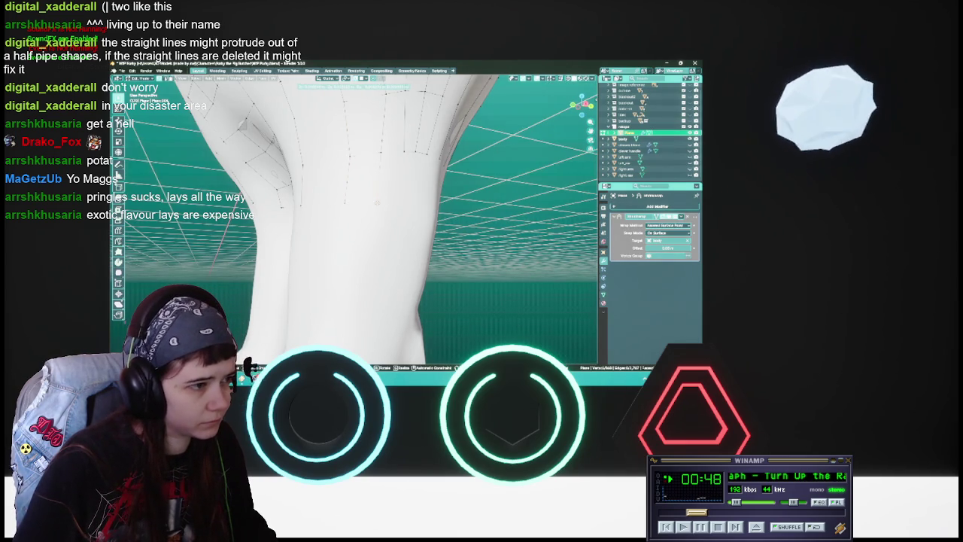
# Place the moved leg vertices and reposition two more selections along the thigh.
pyautogui.click(248, 367)
pyautogui.moveTo(248, 367)
pyautogui.mouseDown(button='middle')
pyautogui.moveTo(271, 354)
pyautogui.moveTo(260, 357)
pyautogui.mouseUp(button='middle')
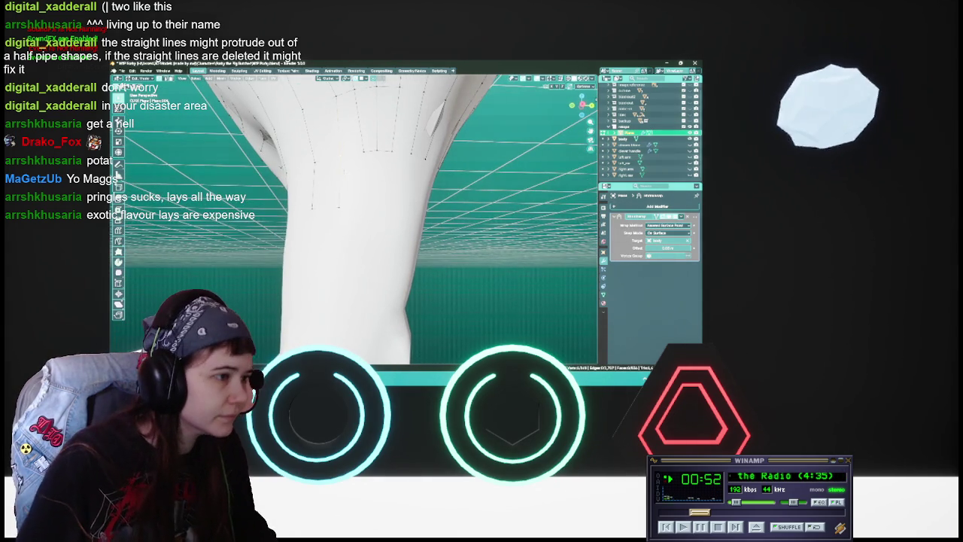
pyautogui.press('g')
pyautogui.press('Escape')
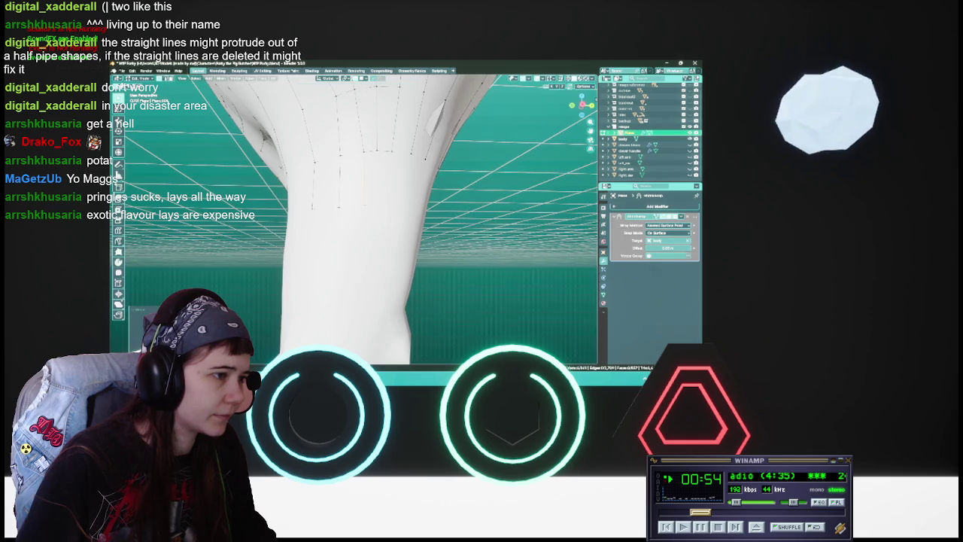
pyautogui.press('g')
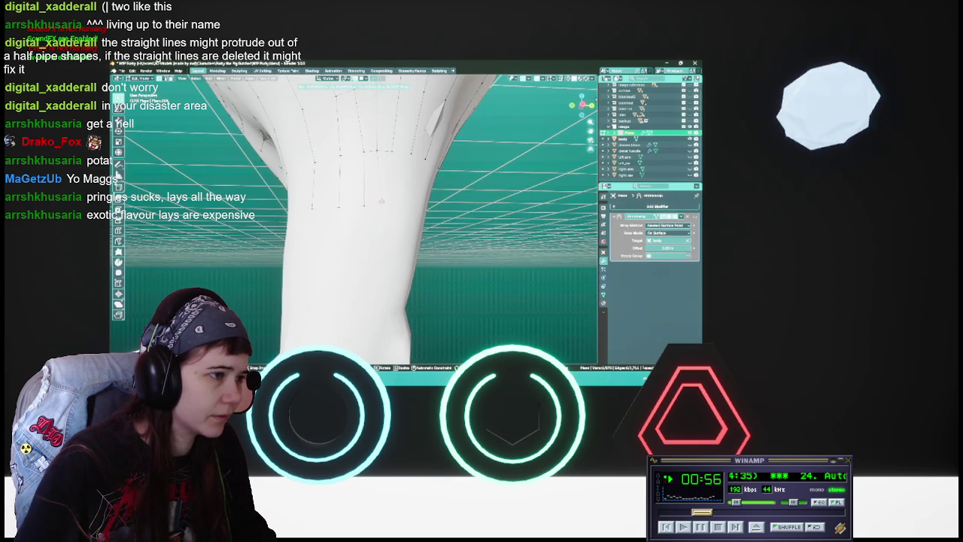
pyautogui.press('Return')
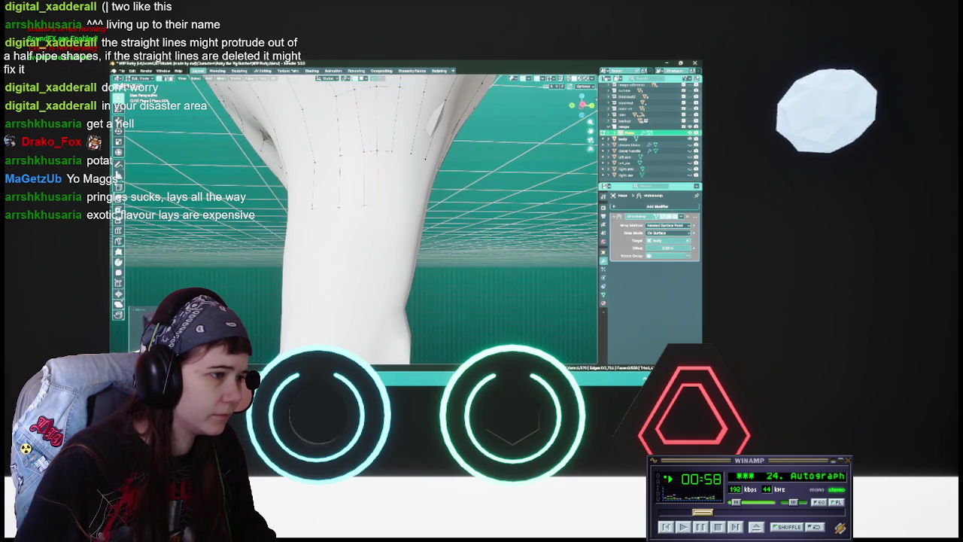
pyautogui.press('g')
pyautogui.press('Return')
# Move further vertex groups down the leg, confirming each placement on the thigh.
pyautogui.moveTo(353, 226); pyautogui.dragTo(398, 218, button='middle')
pyautogui.press('g')
pyautogui.press('Return')
pyautogui.press('g')
pyautogui.press('Return')
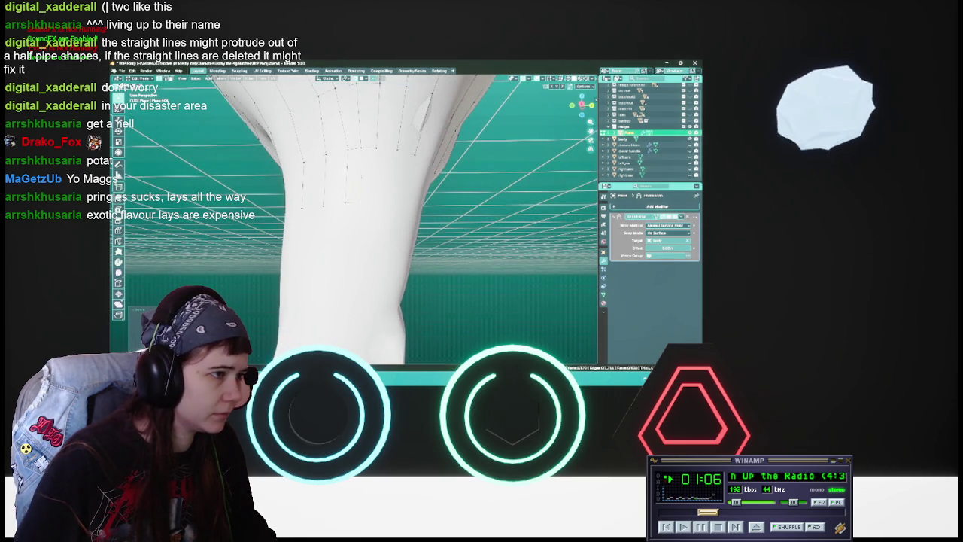
pyautogui.press('g')
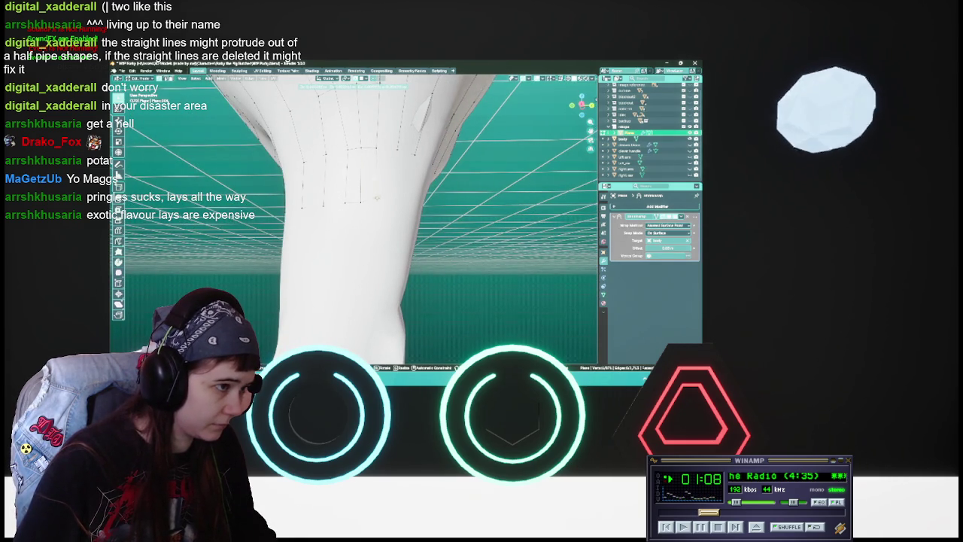
pyautogui.press('Return')
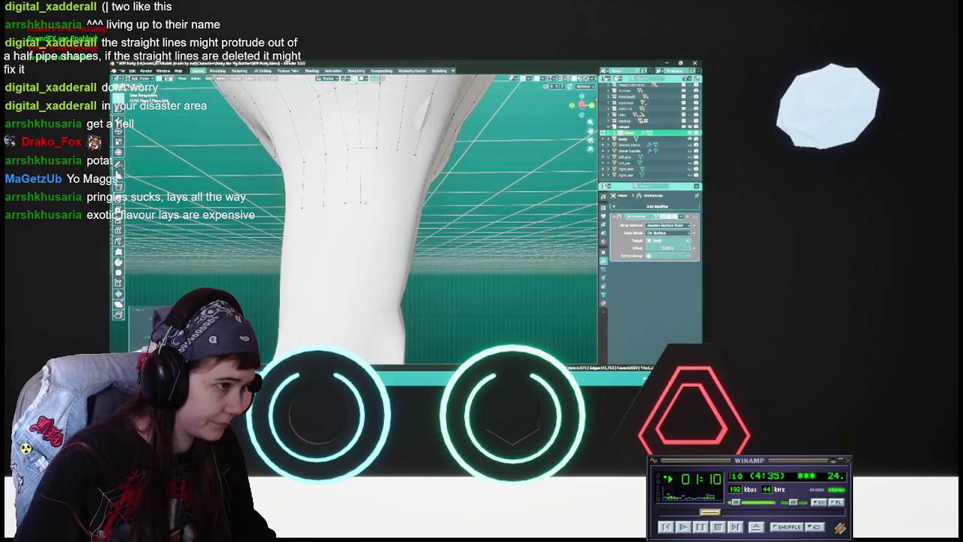
pyautogui.press('Return')
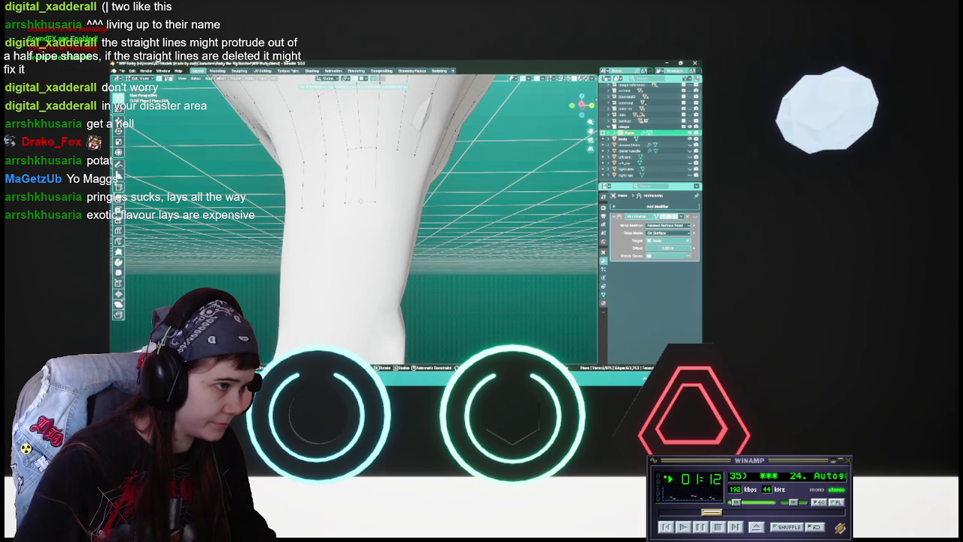
pyautogui.press('Return')
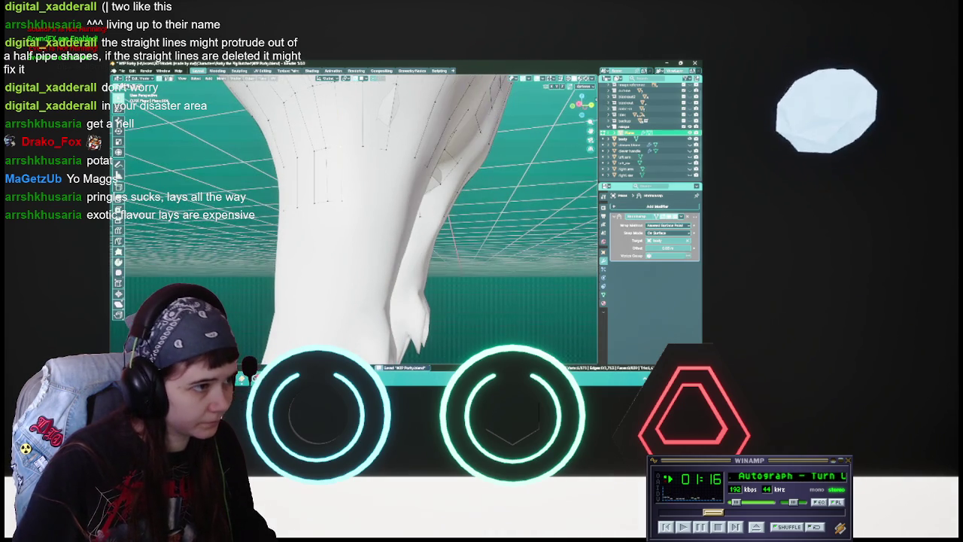
# Settle two more leg vertices onto the thigh and save the file.
pyautogui.press('g')
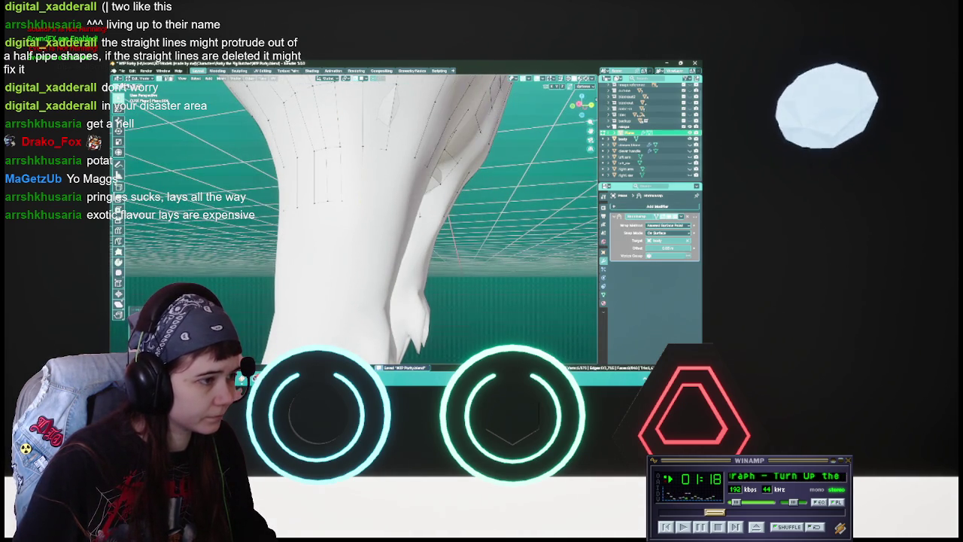
pyautogui.press('Return')
pyautogui.press('g')
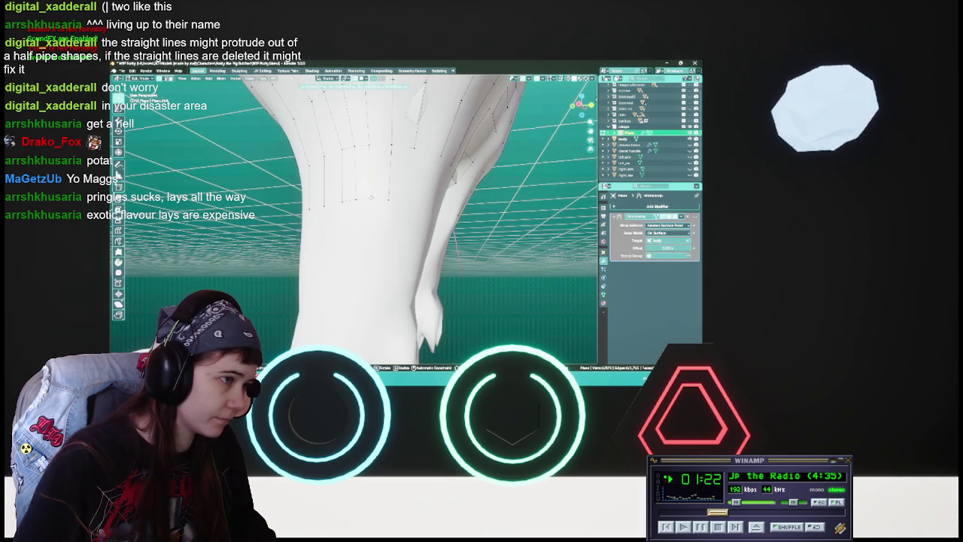
pyautogui.press('Return')
pyautogui.moveTo(354, 210); pyautogui.dragTo(407, 233, button='middle')
pyautogui.hotkey('ctrl', 's')
# Check the leg wireframe's vertex rows from several angles, then save again.
pyautogui.moveTo(353, 210)
pyautogui.mouseDown(button='middle')
pyautogui.moveTo(398, 224)
pyautogui.moveTo(391, 201)
pyautogui.mouseUp(button='middle')
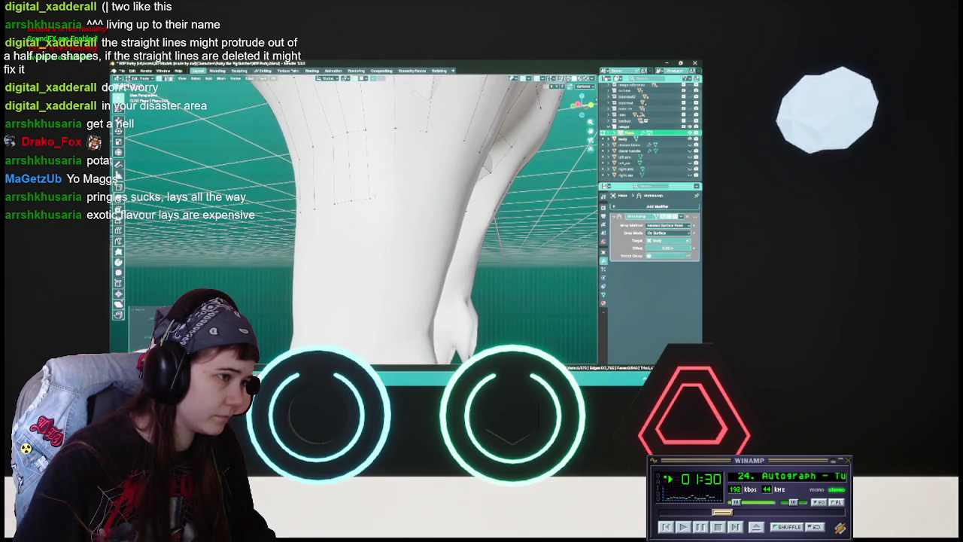
pyautogui.moveTo(391, 200)
pyautogui.mouseDown(button='middle')
pyautogui.moveTo(398, 199)
pyautogui.moveTo(390, 194)
pyautogui.mouseUp(button='middle')
pyautogui.moveTo(508, 205); pyautogui.dragTo(500, 201, button='middle')
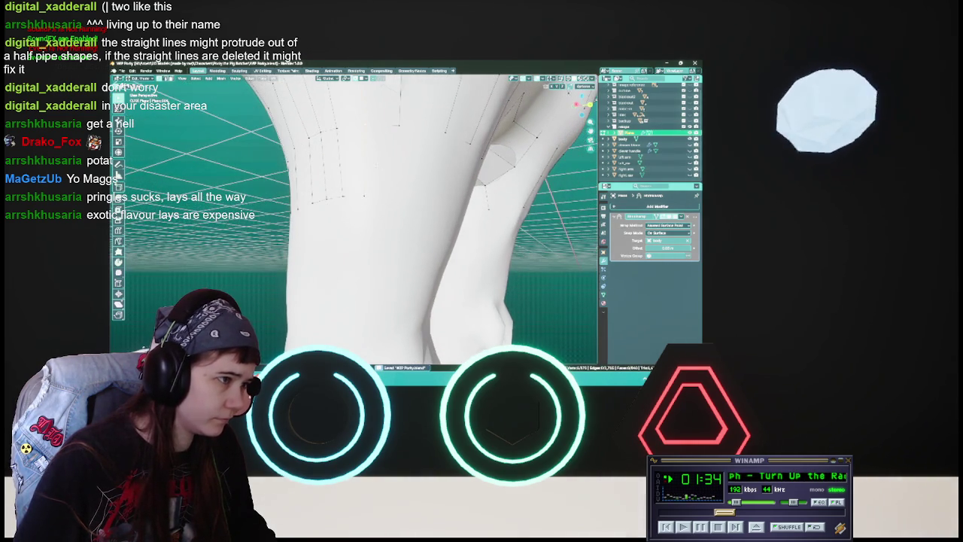
pyautogui.press('g')
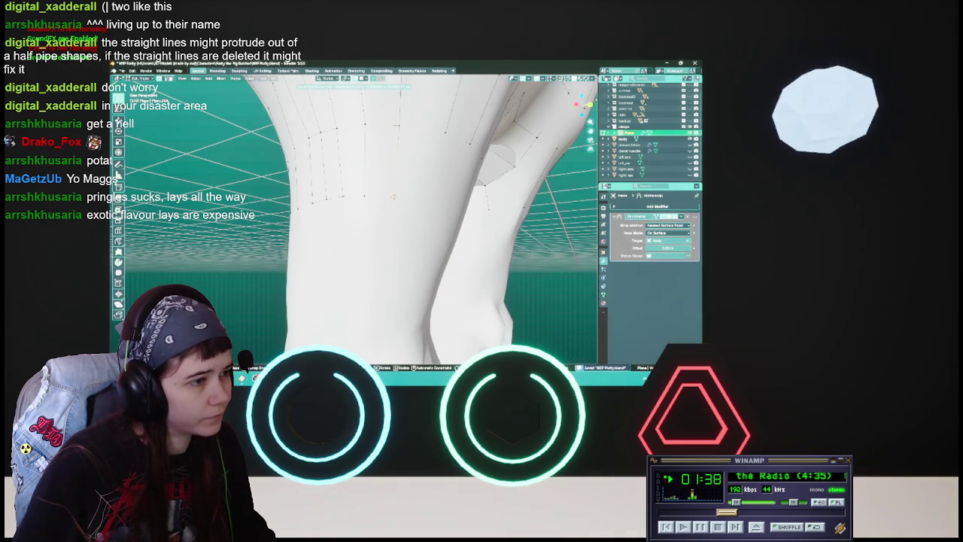
pyautogui.moveTo(393, 196); pyautogui.dragTo(415, 198, button='middle')
pyautogui.hotkey('ctrl', 's')
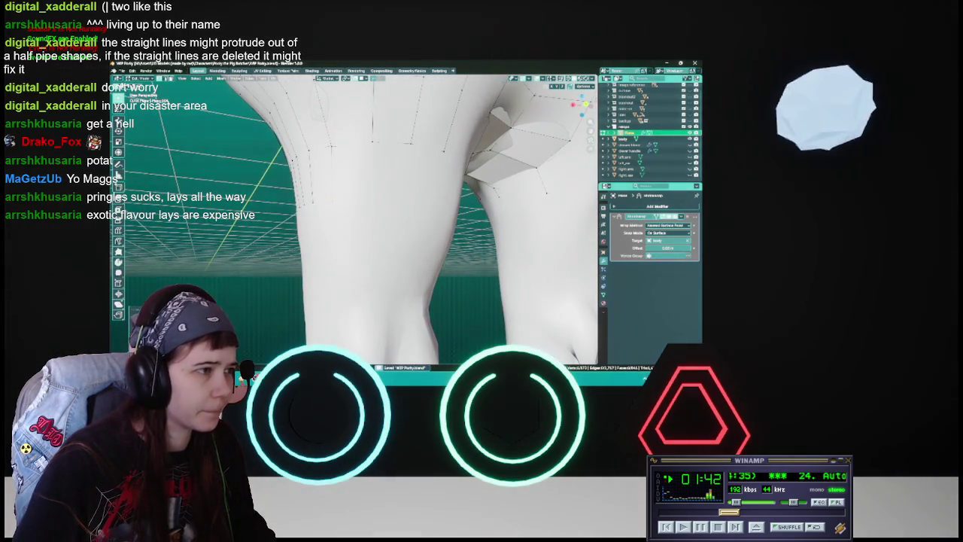
# Pull two strip vertices down the front of the thigh onto the body surface.
pyautogui.press('g')
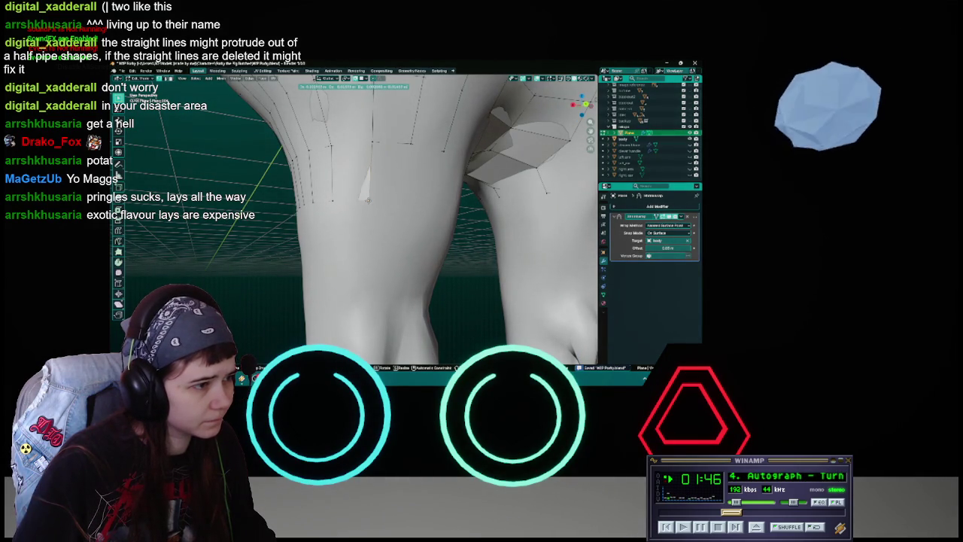
pyautogui.click(367, 200)
pyautogui.moveTo(368, 200); pyautogui.dragTo(370, 195, button='middle')
pyautogui.press('g')
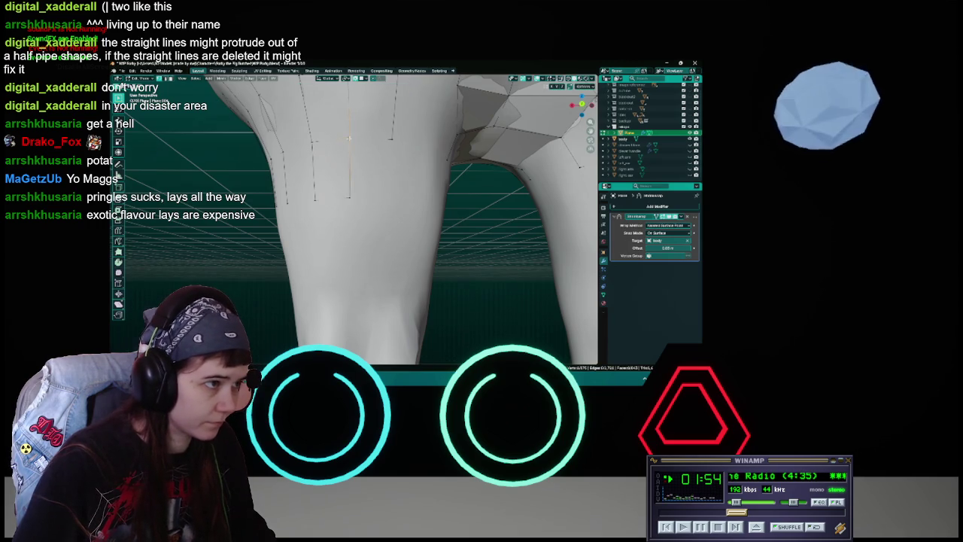
pyautogui.click(382, 195)
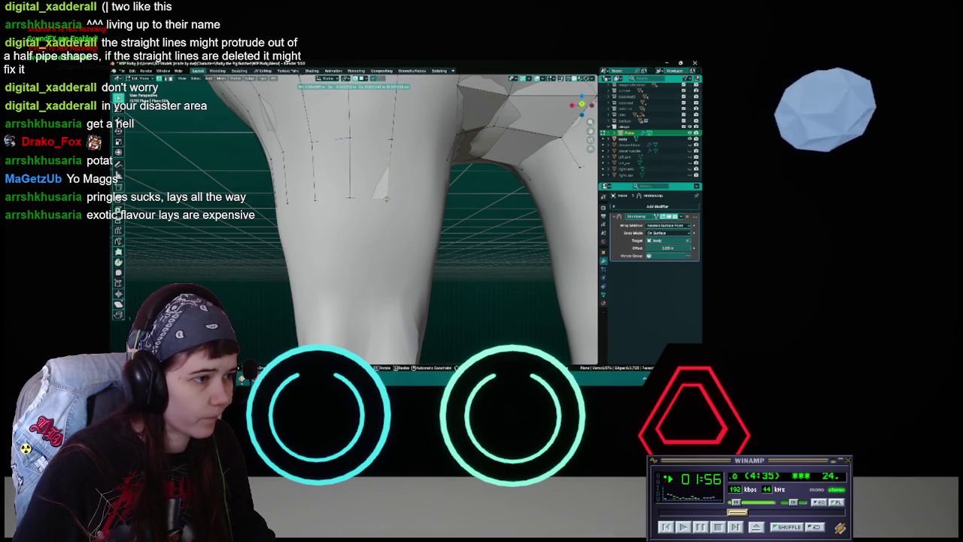
pyautogui.click(385, 198)
pyautogui.moveTo(385, 198)
pyautogui.mouseDown(button='middle')
pyautogui.moveTo(404, 194)
pyautogui.moveTo(399, 200)
pyautogui.mouseUp(button='middle')
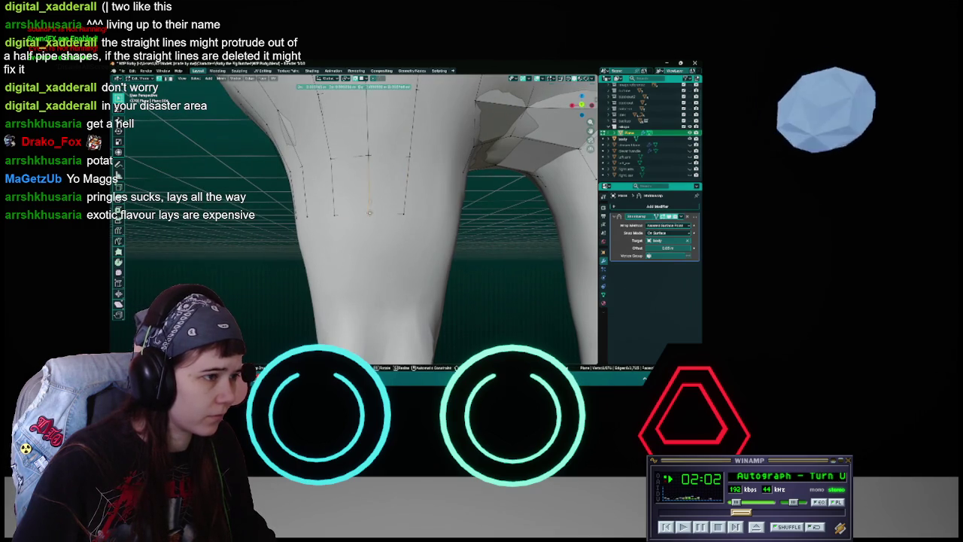
pyautogui.press('g')
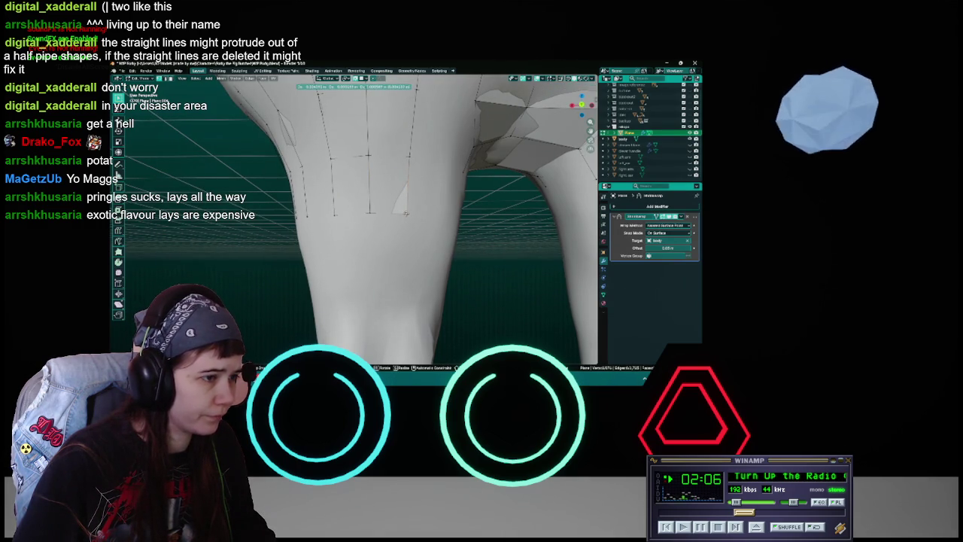
pyautogui.press('Escape')
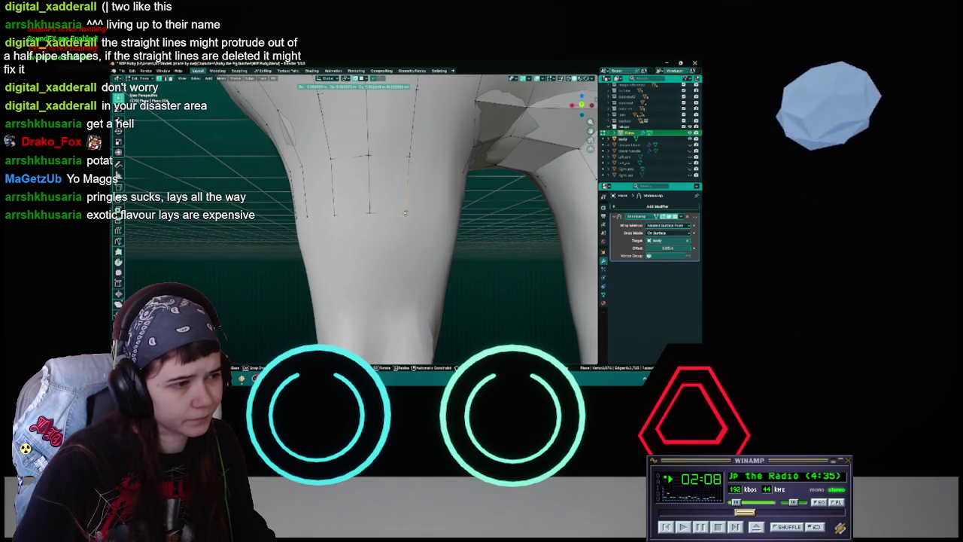
pyautogui.press('Escape')
pyautogui.moveTo(405, 213)
pyautogui.mouseDown(button='middle')
pyautogui.moveTo(365, 196)
pyautogui.moveTo(401, 188)
pyautogui.mouseUp(button='middle')
# Place three more strip vertices further down the thigh, saving along the way.
pyautogui.press('g')
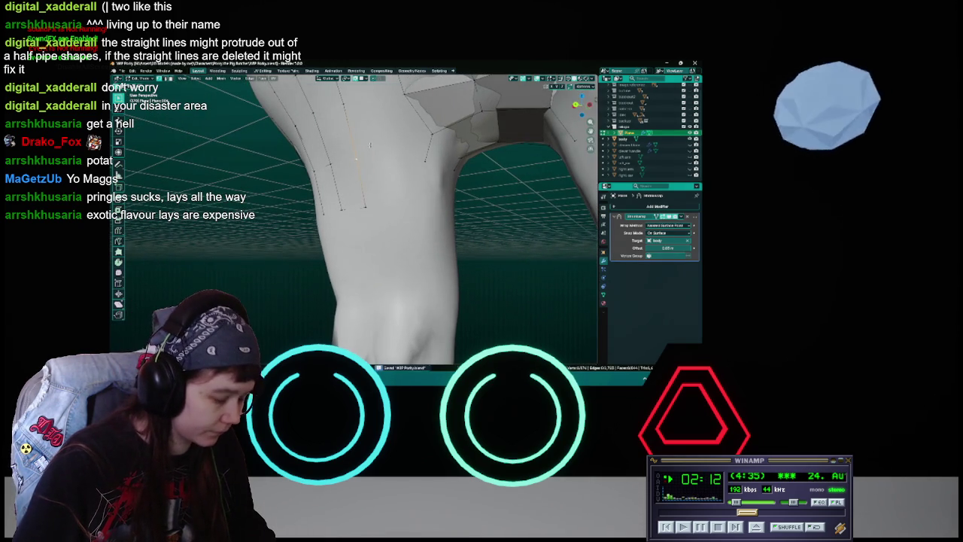
pyautogui.hotkey('ctrl', 's')
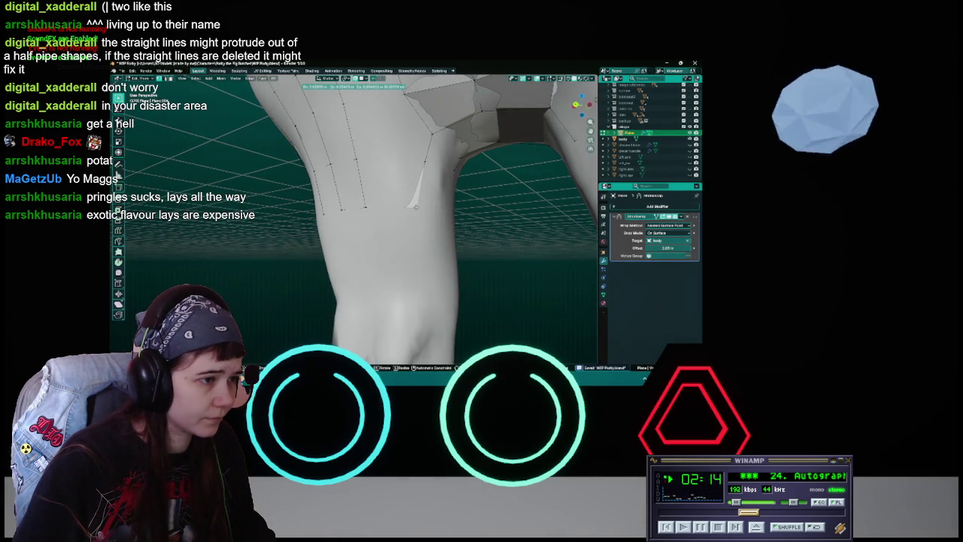
pyautogui.click(414, 205)
pyautogui.moveTo(415, 204)
pyautogui.mouseDown(button='middle')
pyautogui.moveTo(428, 244)
pyautogui.moveTo(382, 143)
pyautogui.mouseUp(button='middle')
pyautogui.hotkey('ctrl', 's')
pyautogui.press('g')
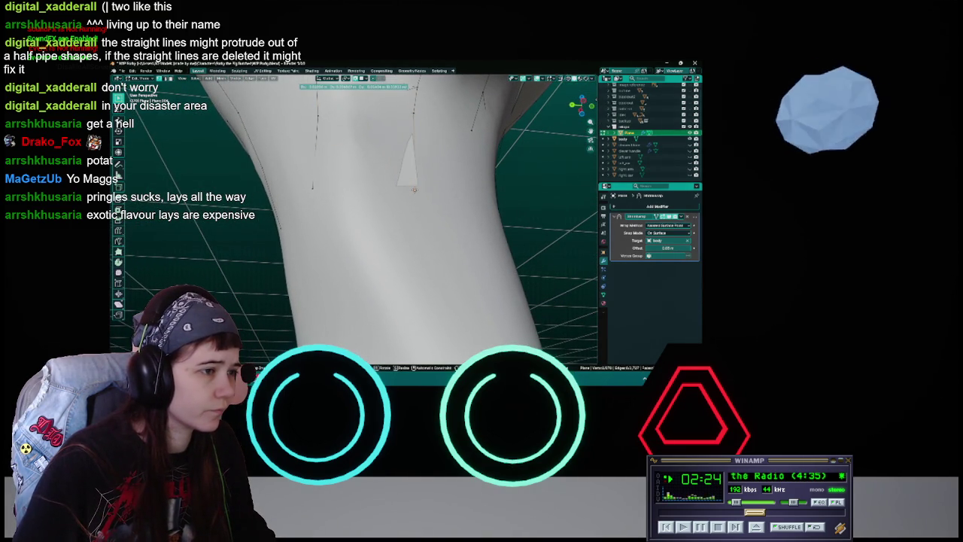
pyautogui.click(414, 189)
pyautogui.moveTo(414, 189); pyautogui.dragTo(376, 196, button='middle')
pyautogui.press('g')
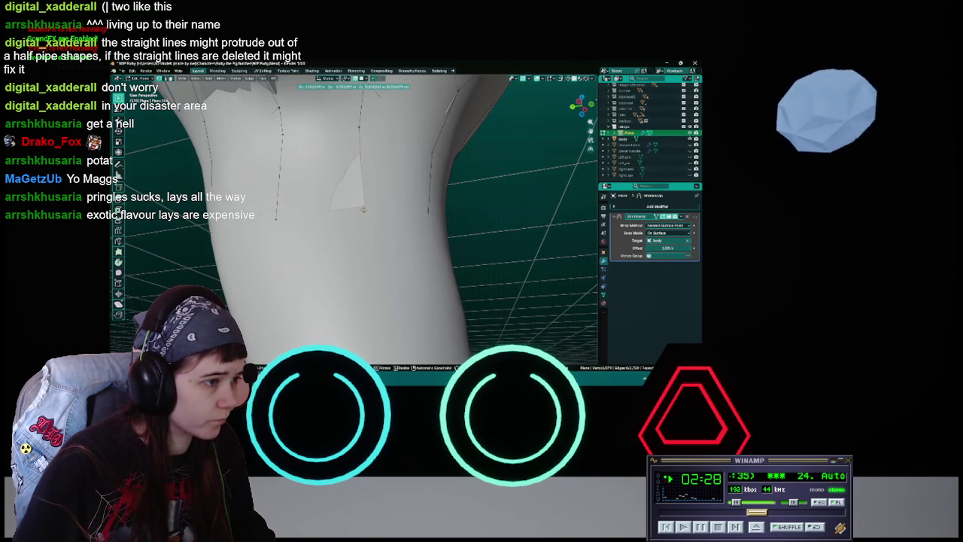
pyautogui.click(365, 209)
pyautogui.moveTo(366, 210); pyautogui.dragTo(388, 215, button='middle')
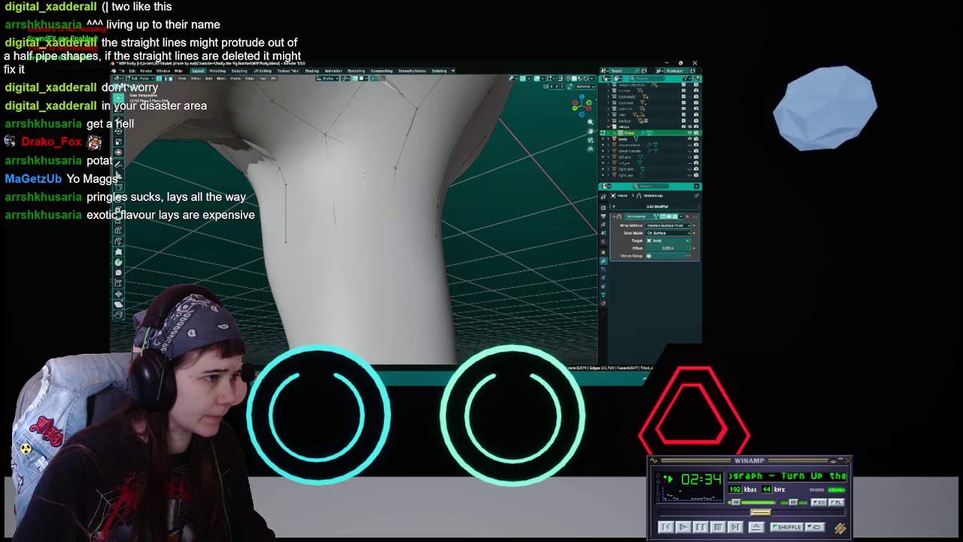
pyautogui.moveTo(387, 215)
pyautogui.mouseDown(button='middle')
pyautogui.moveTo(363, 207)
pyautogui.moveTo(343, 238)
pyautogui.moveTo(352, 220)
pyautogui.mouseUp(button='middle')
# Extend the edge strip toward the knee with two more vertex placements, then save.
pyautogui.press('g')
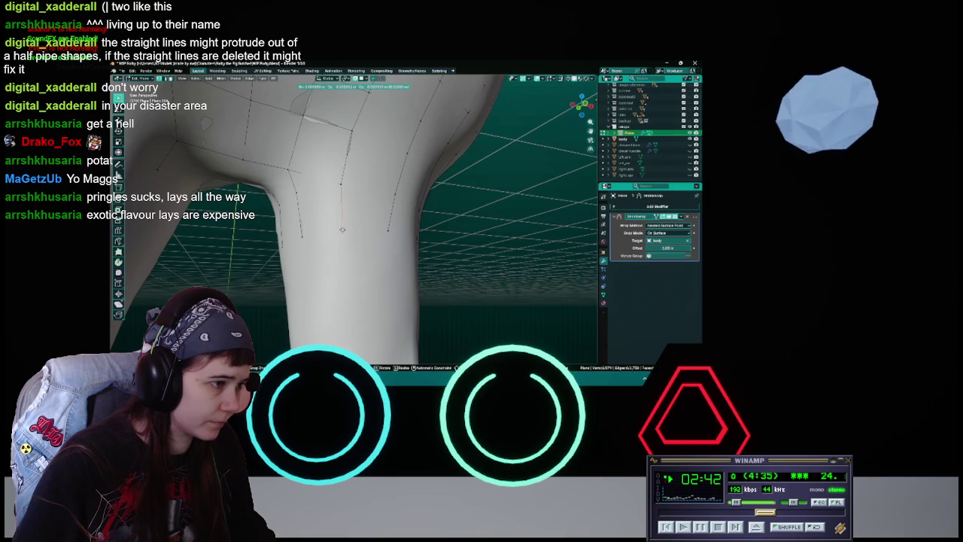
pyautogui.moveTo(342, 229)
pyautogui.mouseDown(button='middle')
pyautogui.moveTo(370, 210)
pyautogui.moveTo(353, 218)
pyautogui.mouseUp(button='middle')
pyautogui.press('g')
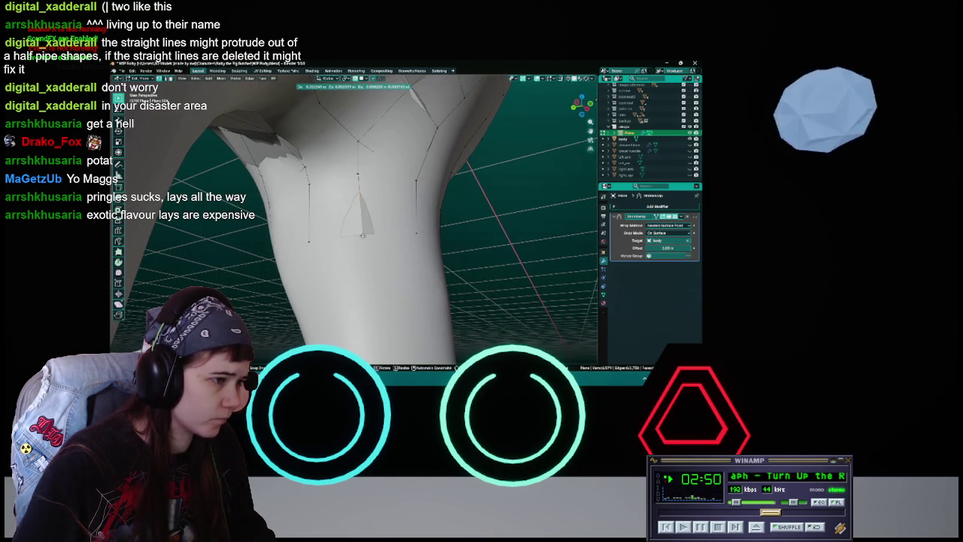
pyautogui.click(362, 237)
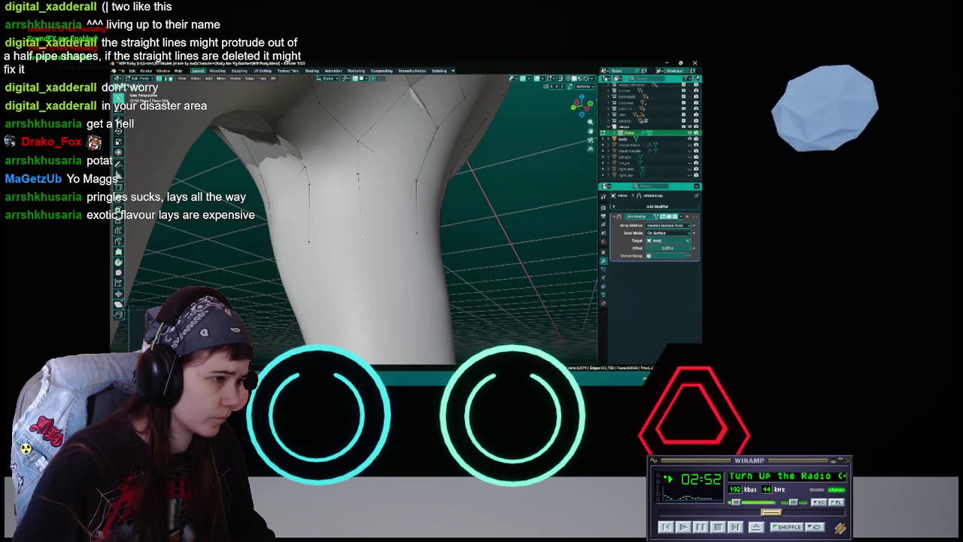
pyautogui.moveTo(361, 237); pyautogui.dragTo(332, 246, button='middle')
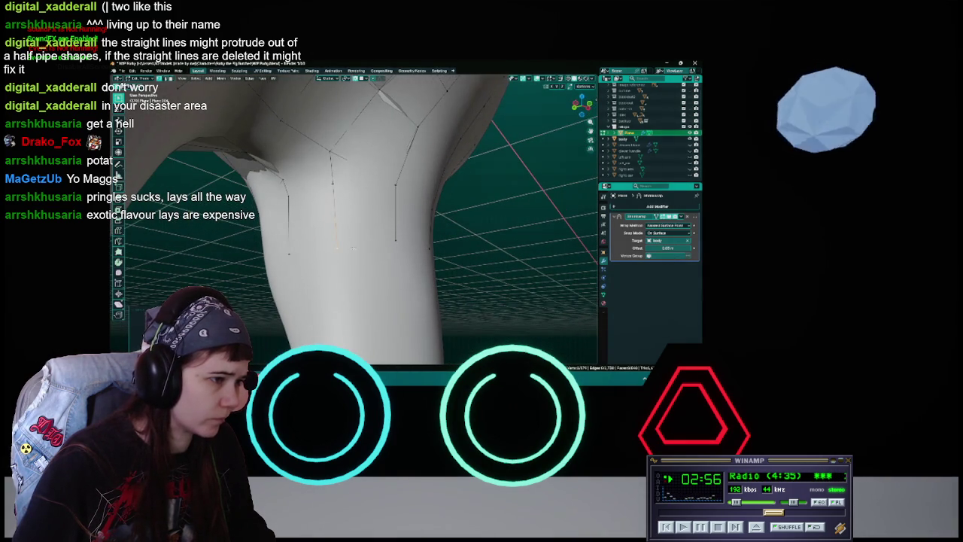
pyautogui.moveTo(396, 243); pyautogui.dragTo(332, 247, button='middle')
pyautogui.press('g')
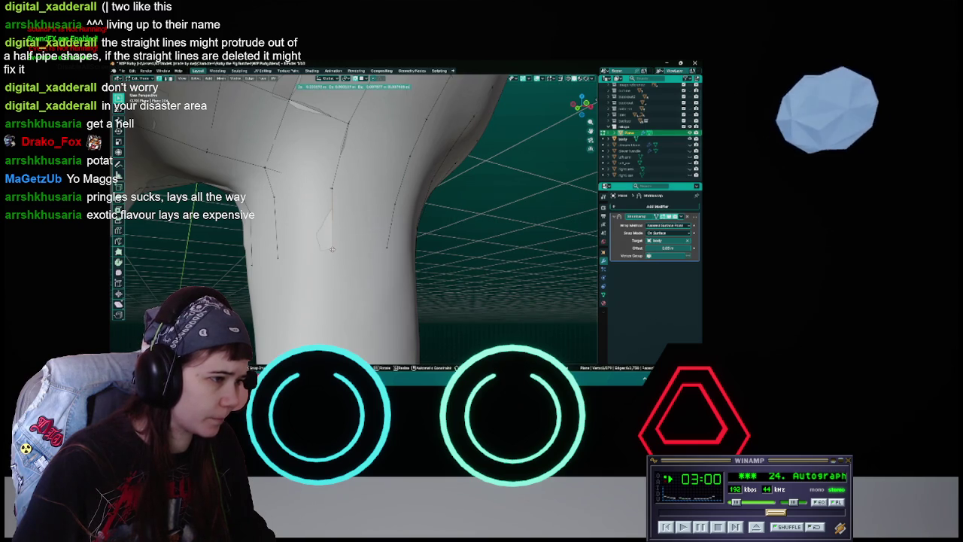
pyautogui.click(331, 249)
pyautogui.moveTo(331, 249)
pyautogui.mouseDown(button='middle')
pyautogui.moveTo(447, 244)
pyautogui.moveTo(372, 234)
pyautogui.moveTo(422, 192)
pyautogui.moveTo(351, 222)
pyautogui.mouseUp(button='middle')
pyautogui.hotkey('ctrl', 's')
# Adjust two vertices near the crotch and save the blend file.
pyautogui.press('g')
pyautogui.click(373, 239)
pyautogui.hotkey('ctrl', 's')
pyautogui.press('g')
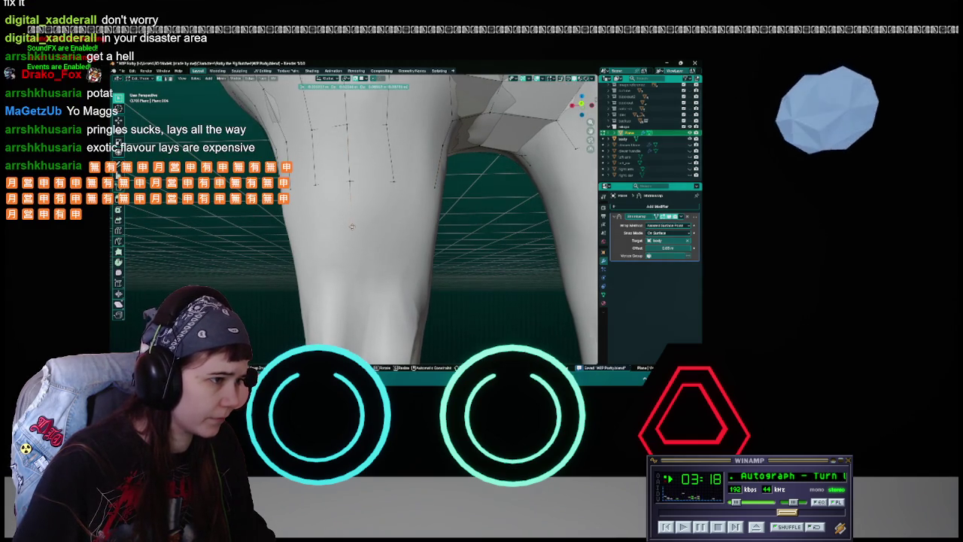
pyautogui.click(351, 225)
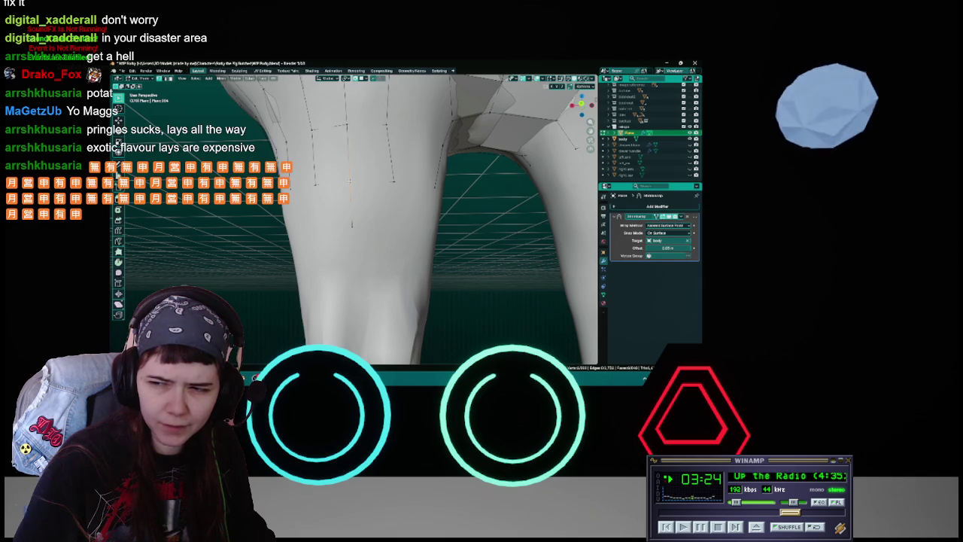
pyautogui.hotkey('ctrl', 's')
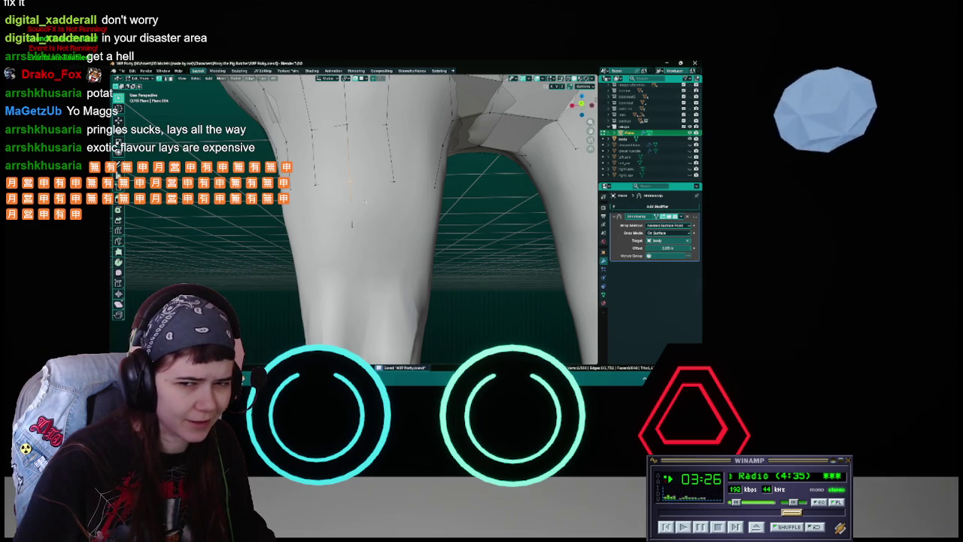
# Orbit around the legs to inspect the thigh strips, saving the file.
pyautogui.moveTo(364, 201); pyautogui.dragTo(363, 202, button='middle')
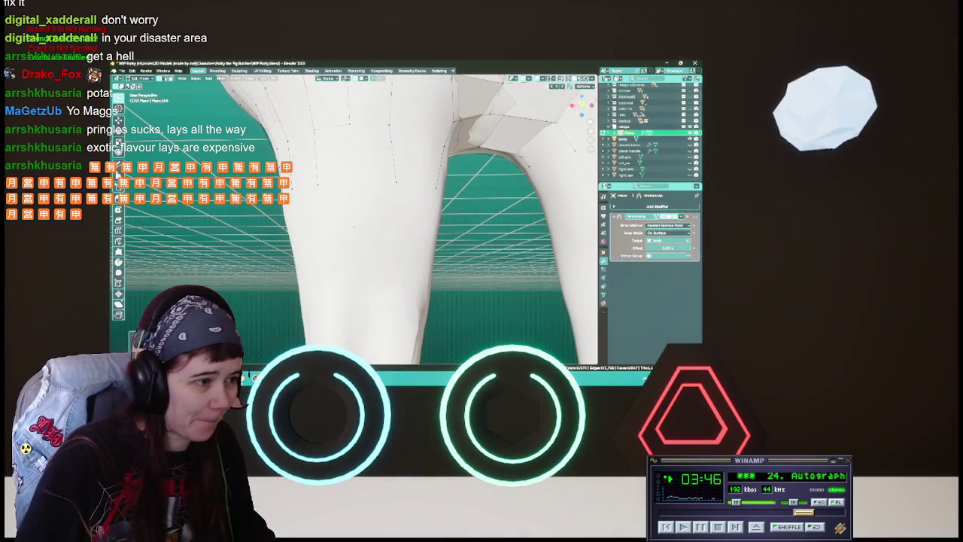
pyautogui.moveTo(361, 226)
pyautogui.mouseDown(button='middle')
pyautogui.moveTo(376, 218)
pyautogui.moveTo(366, 230)
pyautogui.mouseUp(button='middle')
pyautogui.hotkey('ctrl', 's')
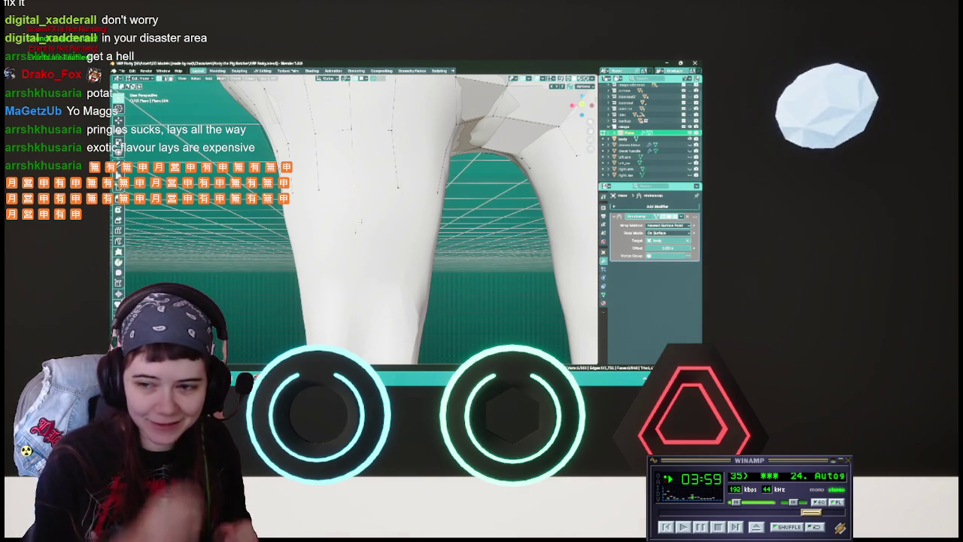
pyautogui.moveTo(353, 226)
pyautogui.mouseDown(button='middle')
pyautogui.moveTo(376, 226)
pyautogui.moveTo(347, 228)
pyautogui.mouseUp(button='middle')
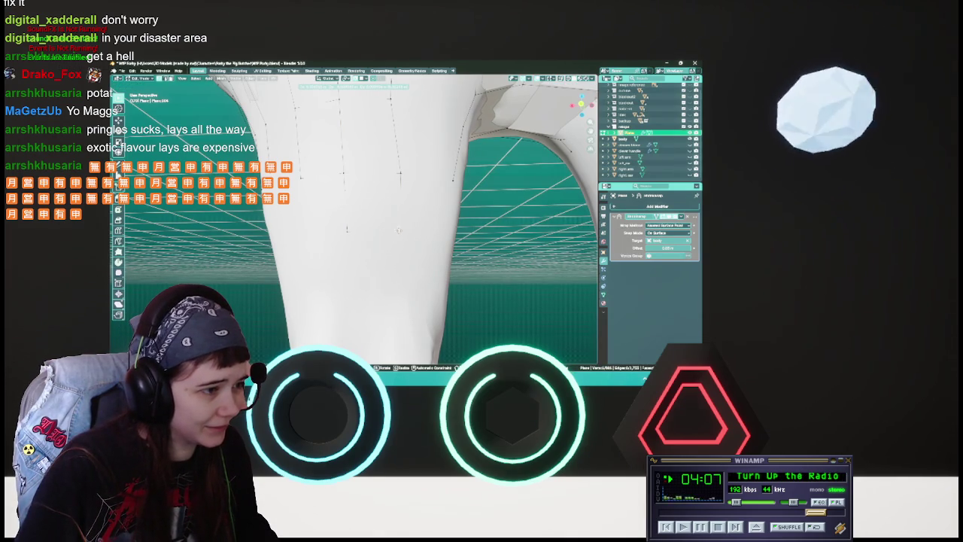
pyautogui.moveTo(397, 229)
pyautogui.mouseDown(button='middle')
pyautogui.moveTo(394, 189)
pyautogui.moveTo(404, 216)
pyautogui.moveTo(345, 224)
pyautogui.moveTo(386, 245)
pyautogui.mouseUp(button='middle')
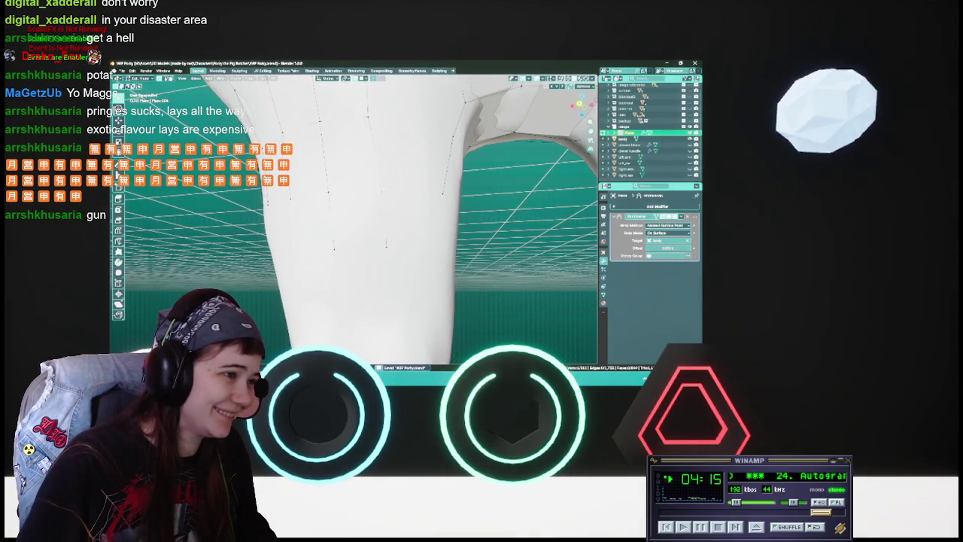
pyautogui.moveTo(382, 190); pyautogui.dragTo(362, 201, button='middle')
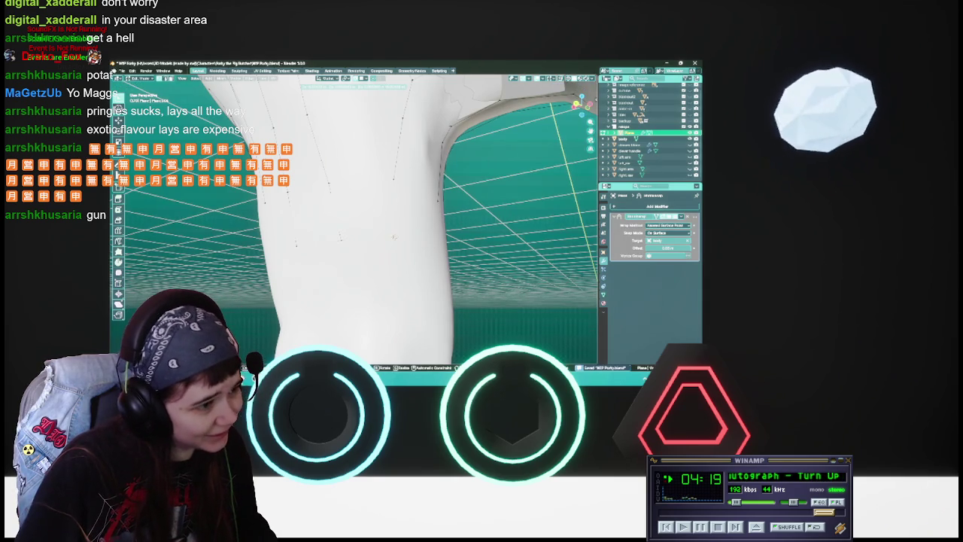
pyautogui.moveTo(394, 237)
pyautogui.mouseDown(button='middle')
pyautogui.moveTo(376, 218)
pyautogui.moveTo(385, 238)
pyautogui.mouseUp(button='middle')
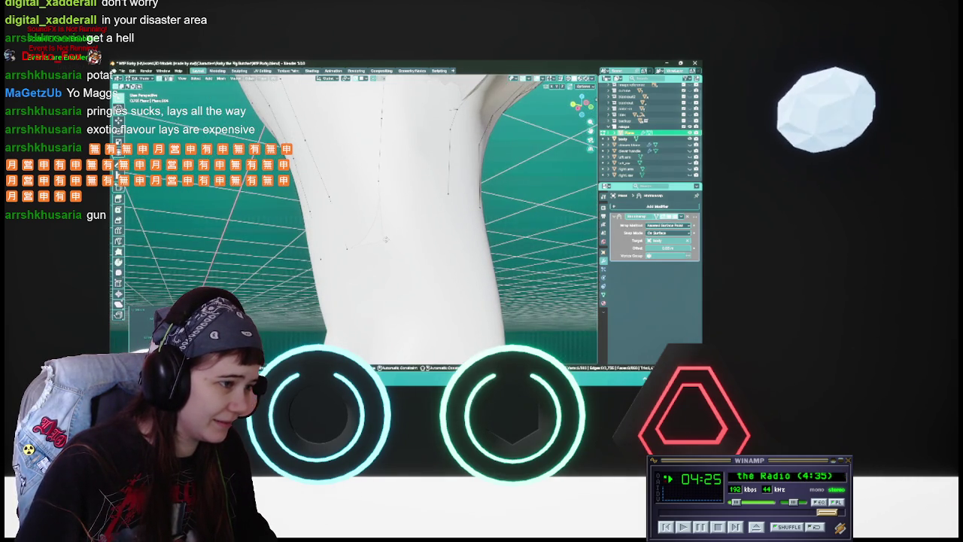
pyautogui.moveTo(347, 248); pyautogui.dragTo(404, 232, button='middle')
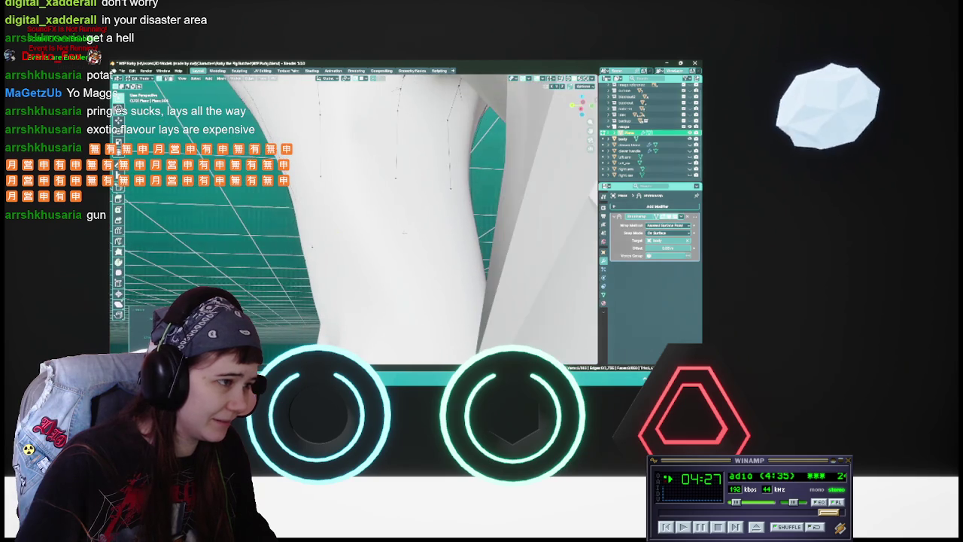
# Move the selected strip vertices so they sit on the inner thigh surface.
pyautogui.press('g')
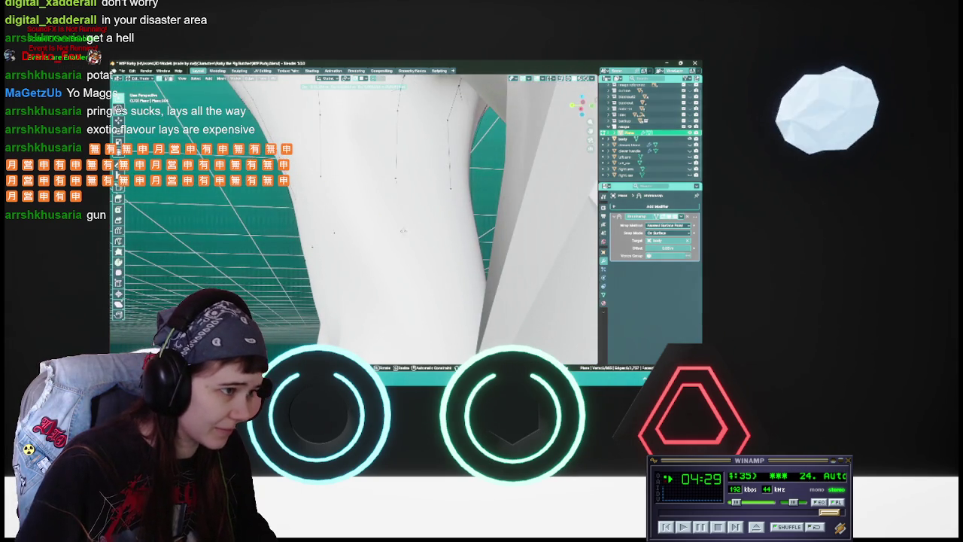
pyautogui.moveTo(403, 233); pyautogui.dragTo(439, 220, button='middle')
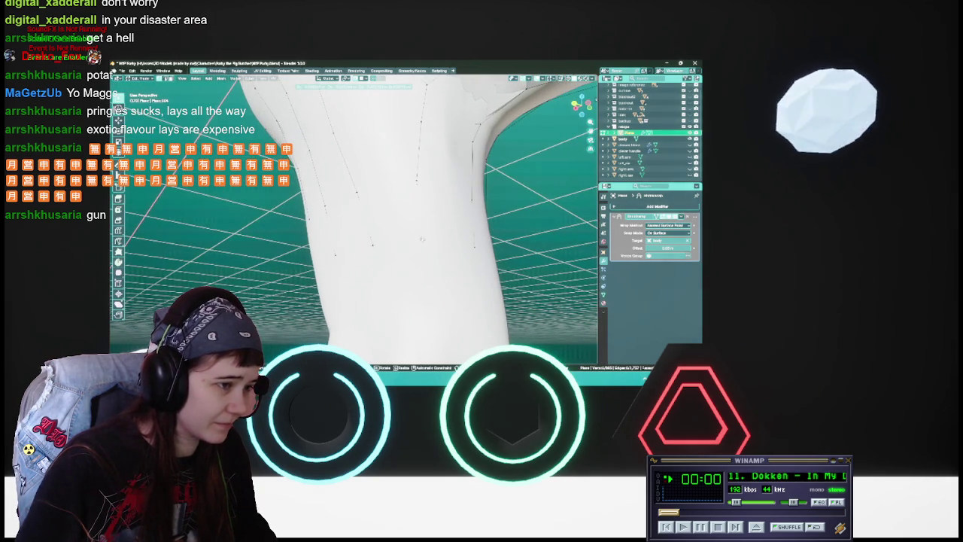
pyautogui.moveTo(440, 219); pyautogui.dragTo(496, 202, button='middle')
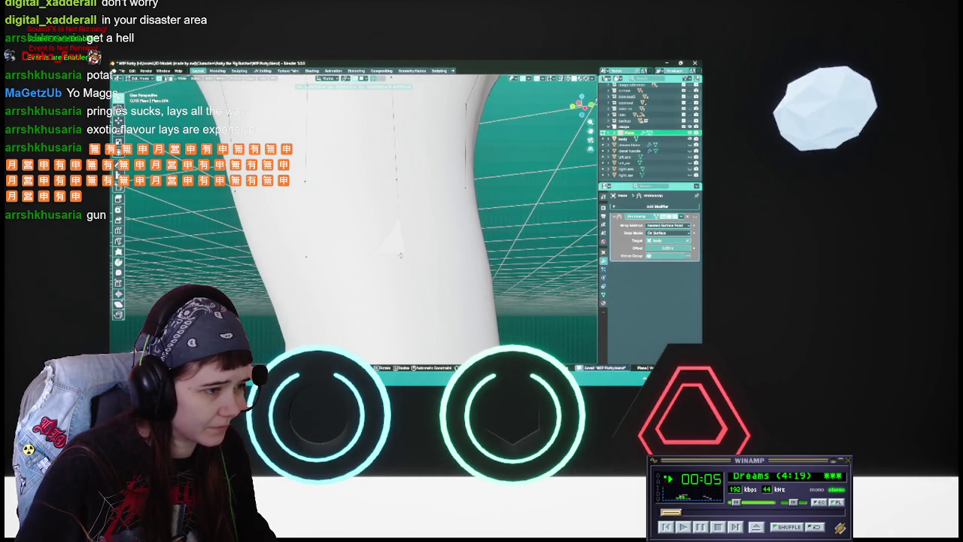
pyautogui.moveTo(403, 255); pyautogui.dragTo(431, 246, button='middle')
pyautogui.press('g')
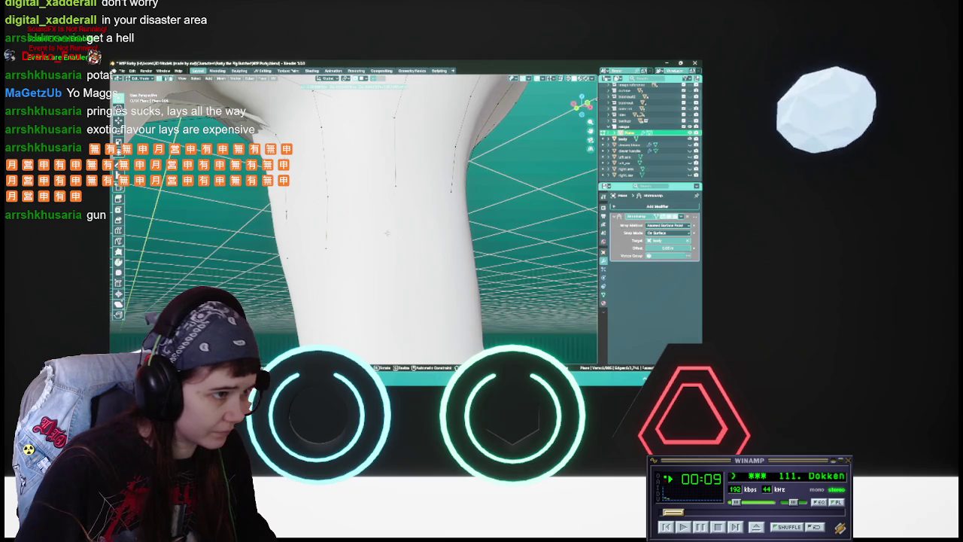
pyautogui.click(401, 246)
# Inspect the leg retopology mesh in wireframe shading.
pyautogui.moveTo(400, 246); pyautogui.dragTo(444, 237, button='middle')
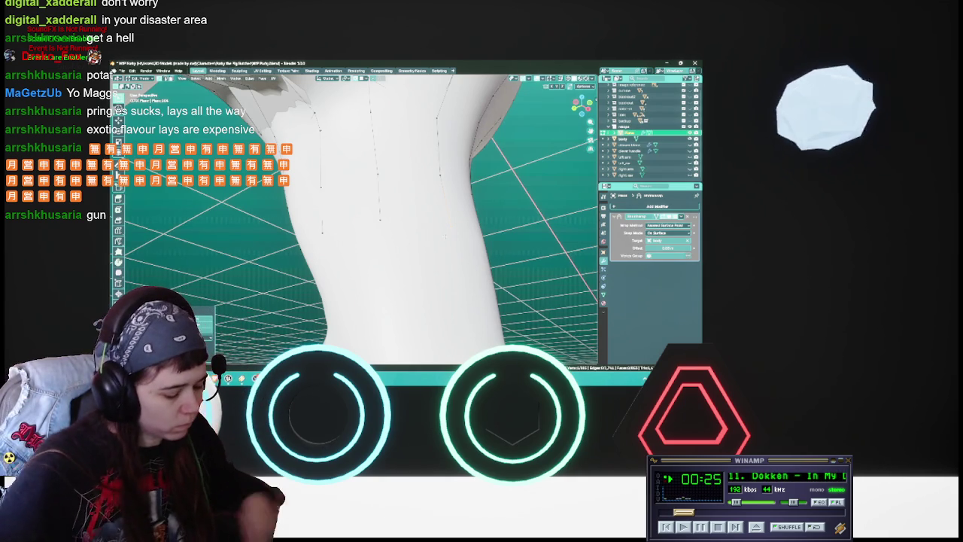
pyautogui.moveTo(354, 226); pyautogui.dragTo(443, 212, button='middle')
pyautogui.press('g')
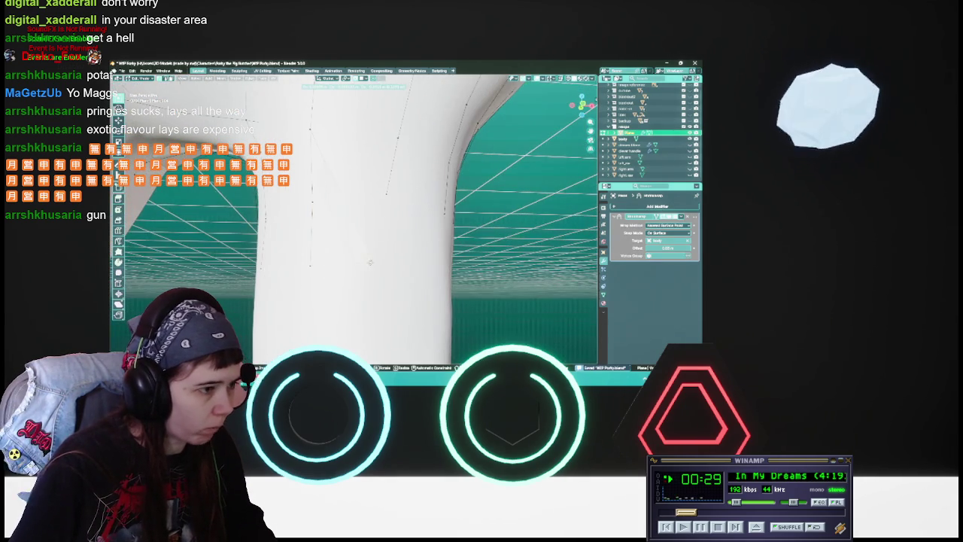
pyautogui.press('Escape')
pyautogui.press('z')
pyautogui.click(312, 209)
pyautogui.moveTo(353, 204)
pyautogui.mouseDown(button='middle')
pyautogui.moveTo(361, 200)
pyautogui.moveTo(354, 223)
pyautogui.mouseUp(button='middle')
pyautogui.moveTo(336, 263)
pyautogui.mouseDown(button='middle')
pyautogui.moveTo(361, 246)
pyautogui.moveTo(310, 172)
pyautogui.mouseUp(button='middle')
pyautogui.rightClick(362, 246)
pyautogui.press('Escape')
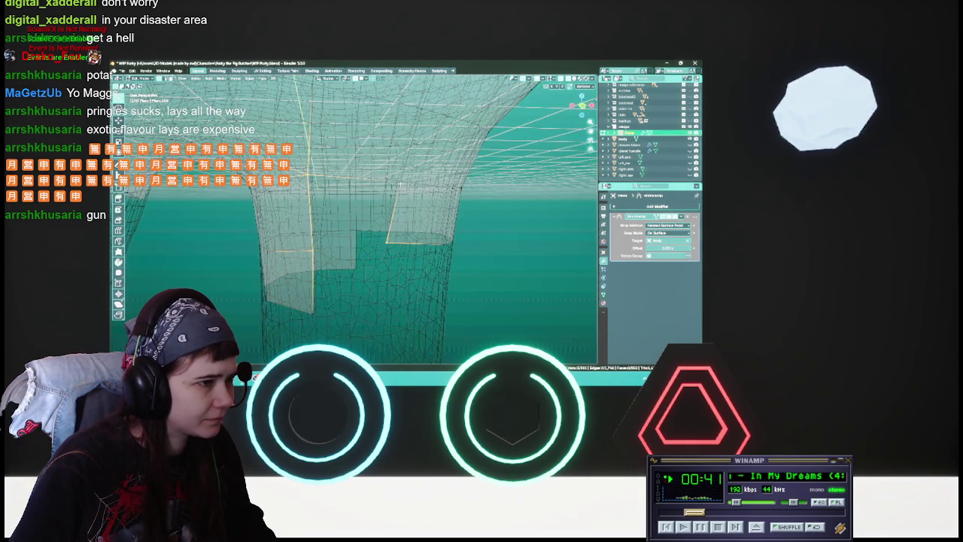
pyautogui.scroll(3, 391, 204)
# Switch back to solid shading and save WIP Porky.blend.
pyautogui.hotkey('alt', 'z')
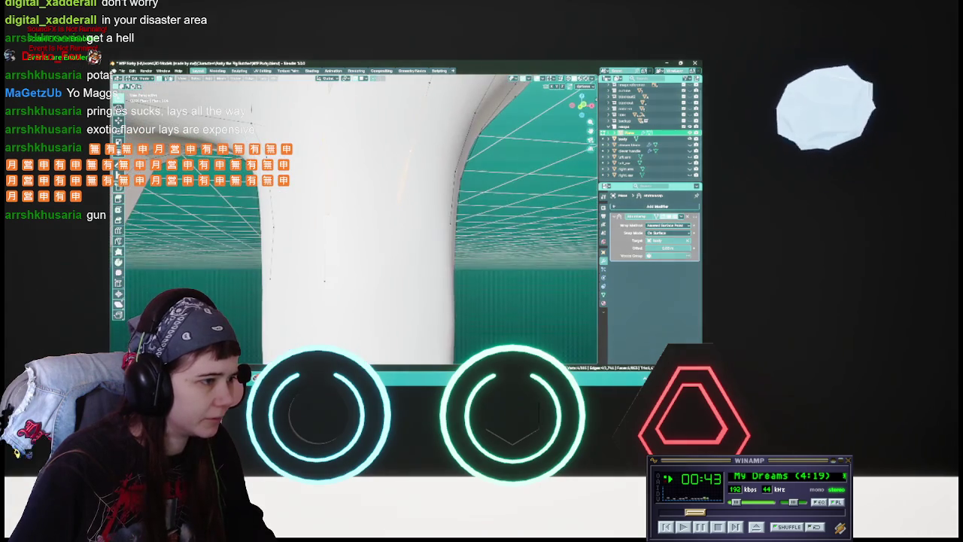
pyautogui.moveTo(324, 281); pyautogui.dragTo(355, 234, button='middle')
pyautogui.hotkey('ctrl', 's')
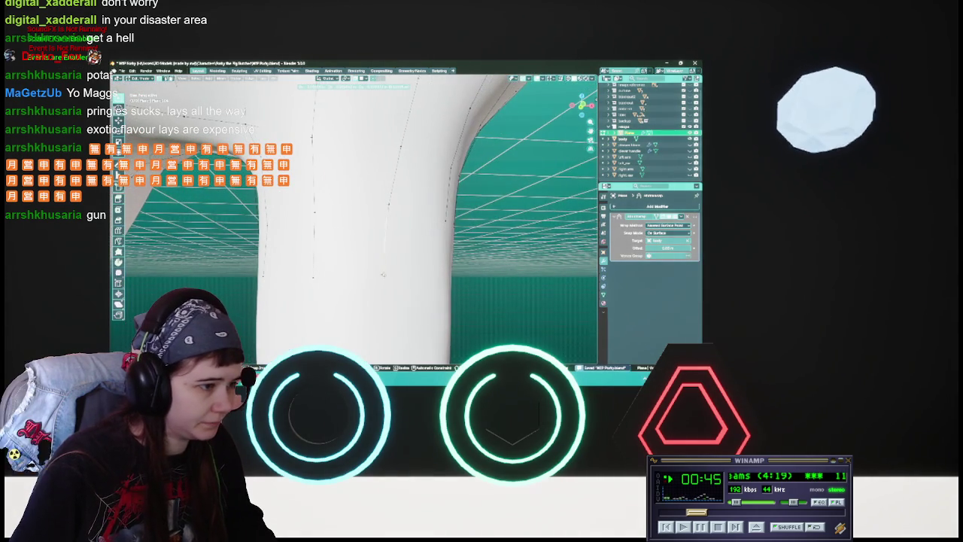
pyautogui.moveTo(383, 276); pyautogui.dragTo(294, 258, button='middle')
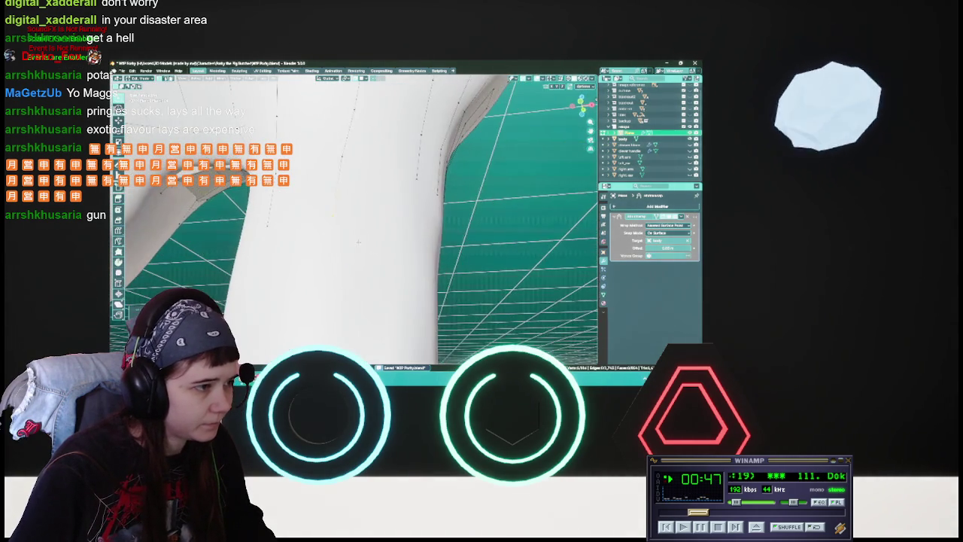
# Nudge leg strip vertices into place, saving WIP Porky.blend.
pyautogui.press('g')
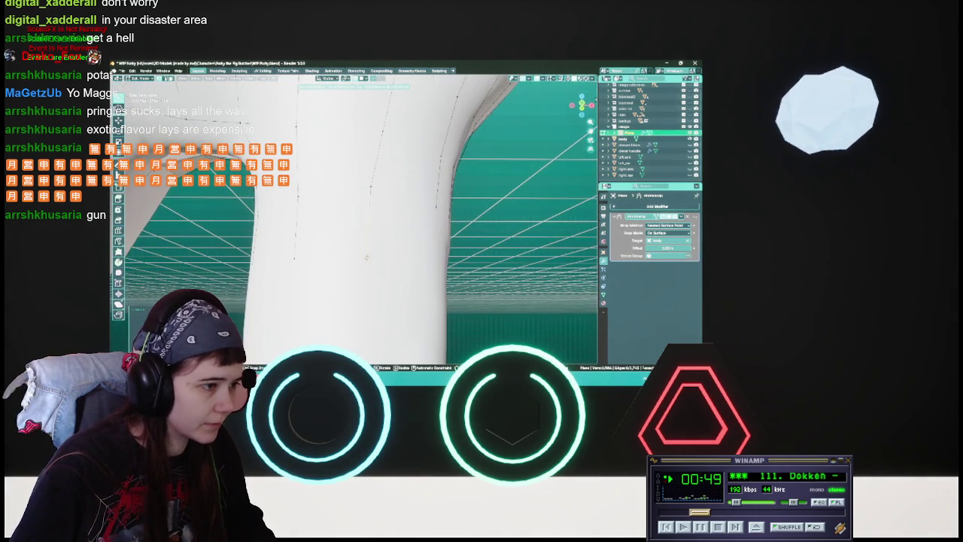
pyautogui.click(367, 259)
pyautogui.press('g')
pyautogui.click(366, 257)
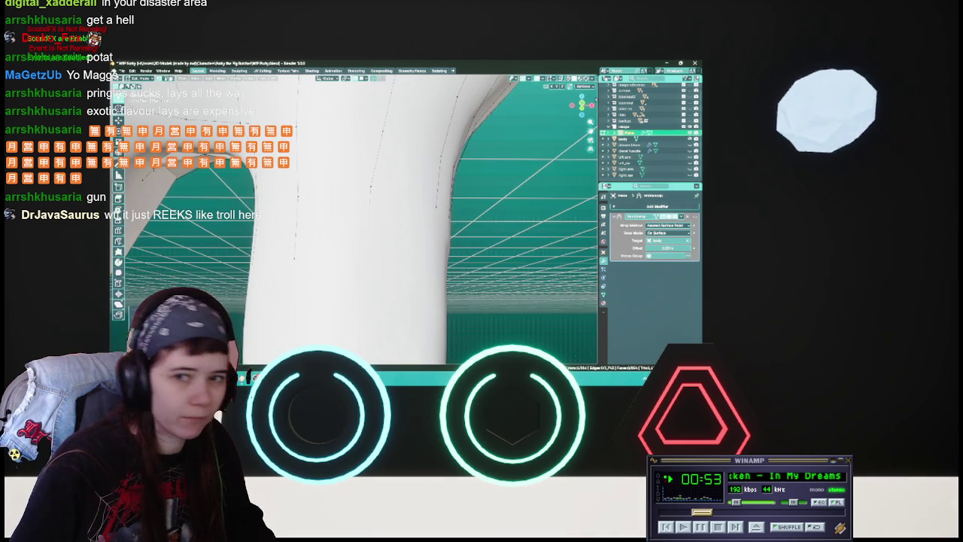
pyautogui.moveTo(361, 226); pyautogui.dragTo(376, 218, button='middle')
pyautogui.hotkey('ctrl', 's')
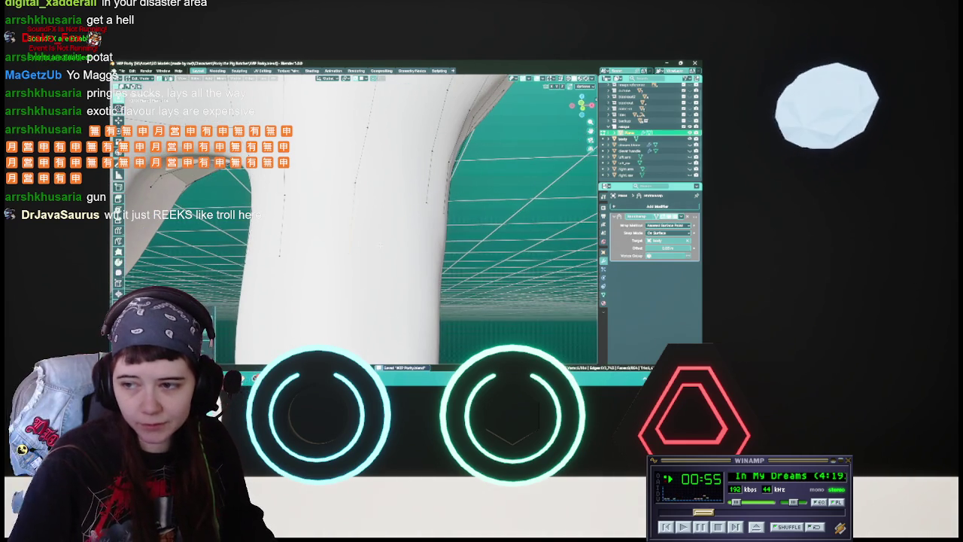
pyautogui.moveTo(361, 226); pyautogui.dragTo(376, 218, button='middle')
pyautogui.hotkey('ctrl', 's')
pyautogui.press('g')
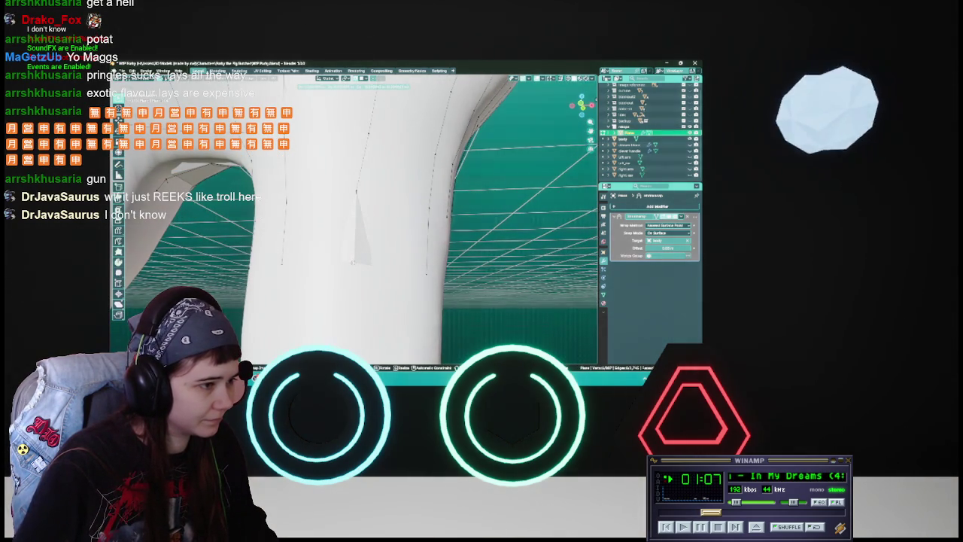
pyautogui.press('Return')
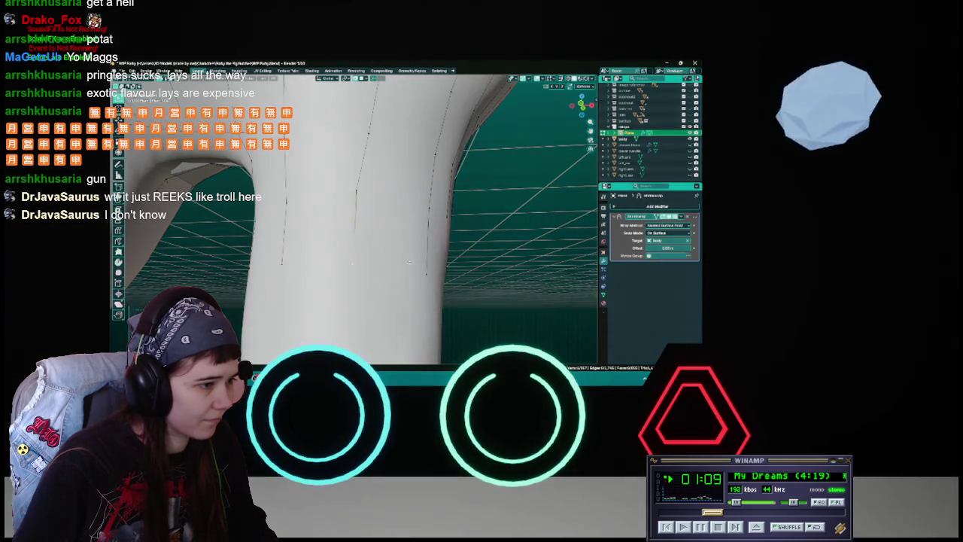
# Pull two strip ends down to form a new vertex row across the lower thigh.
pyautogui.hotkey('ctrl', 's')
pyautogui.moveTo(354, 249)
pyautogui.mouseDown(button='middle')
pyautogui.moveTo(368, 256)
pyautogui.moveTo(379, 239)
pyautogui.mouseUp(button='middle')
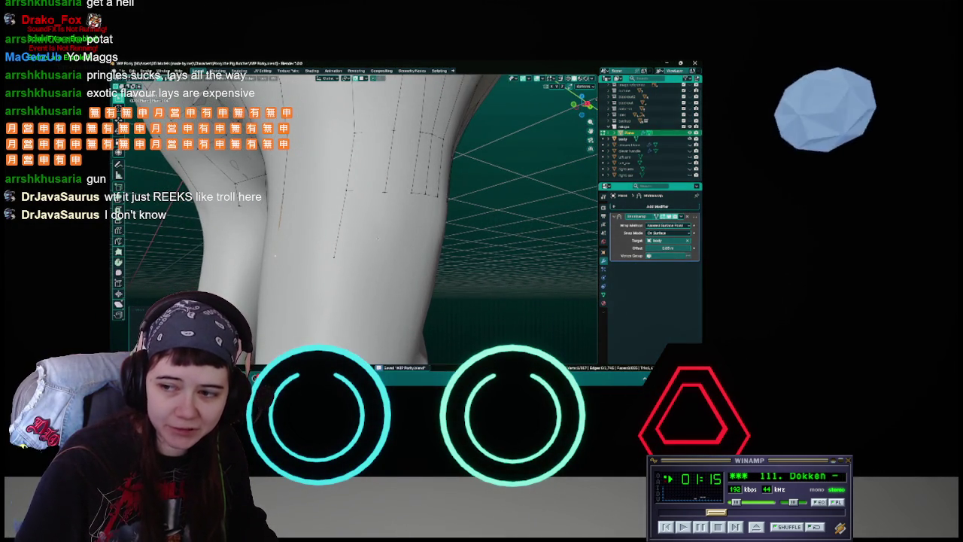
pyautogui.moveTo(275, 255); pyautogui.dragTo(361, 219, button='middle')
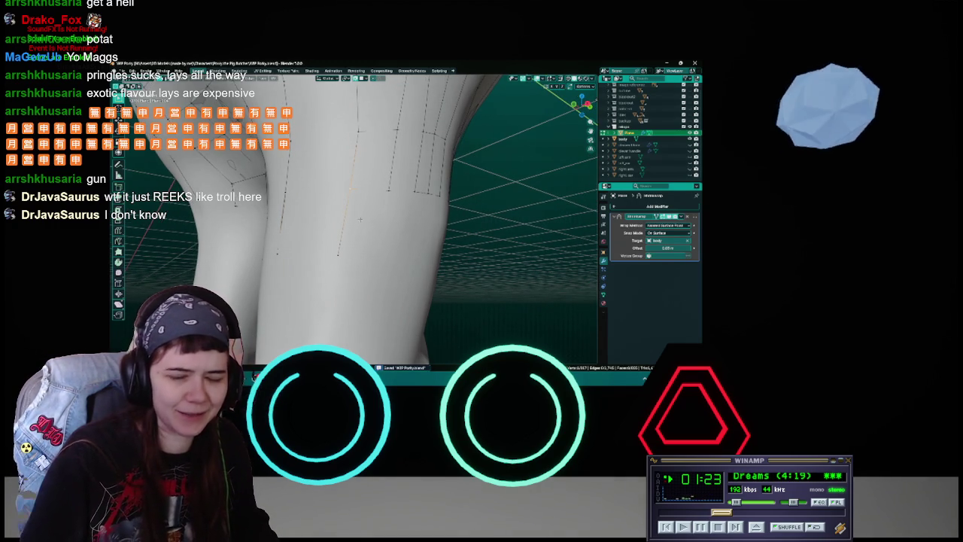
pyautogui.moveTo(354, 218)
pyautogui.mouseDown(button='middle')
pyautogui.moveTo(406, 218)
pyautogui.moveTo(395, 220)
pyautogui.mouseUp(button='middle')
pyautogui.moveTo(392, 220); pyautogui.dragTo(379, 226, button='middle')
pyautogui.click(385, 247)
pyautogui.moveTo(385, 247)
pyautogui.mouseDown(button='middle')
pyautogui.moveTo(335, 192)
pyautogui.moveTo(364, 169)
pyautogui.moveTo(360, 219)
pyautogui.mouseUp(button='middle')
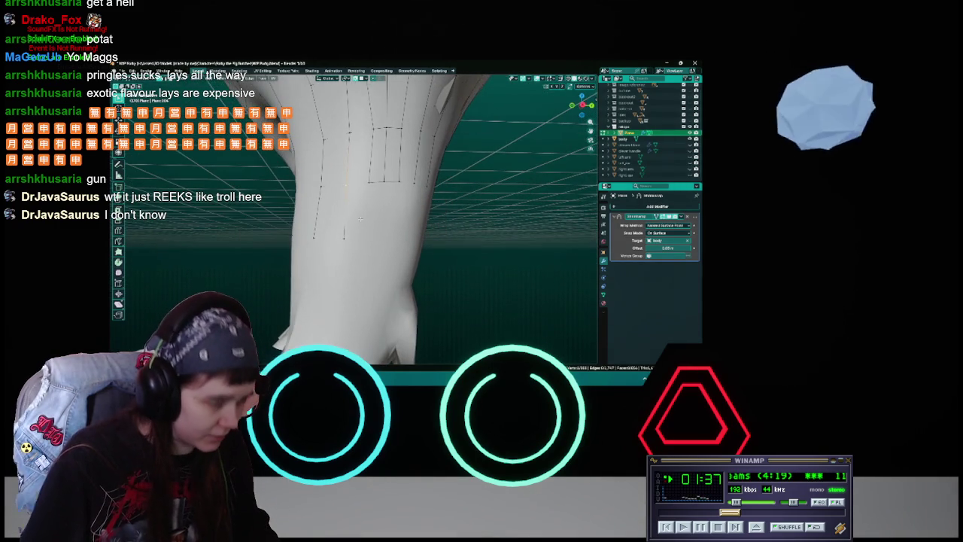
pyautogui.press('g')
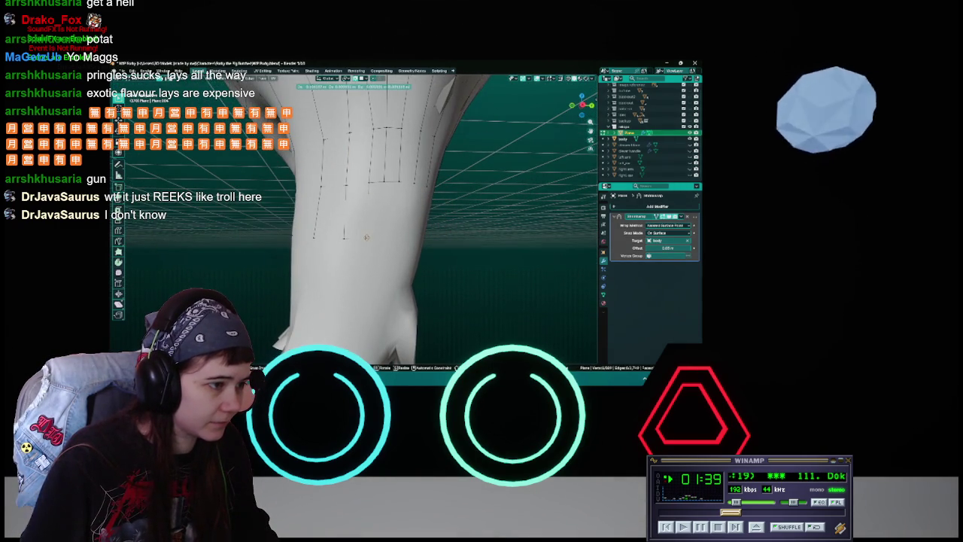
pyautogui.click(367, 237)
pyautogui.press('g')
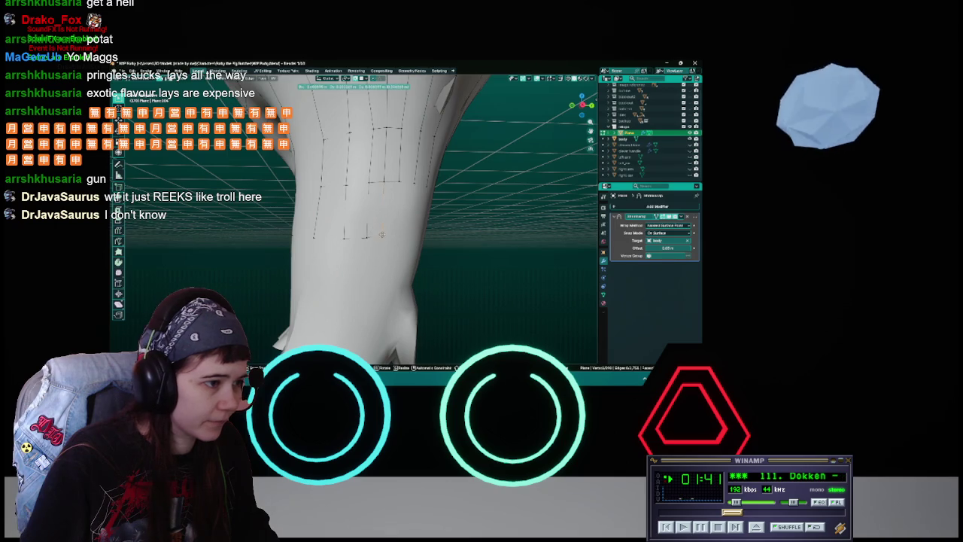
pyautogui.click(382, 236)
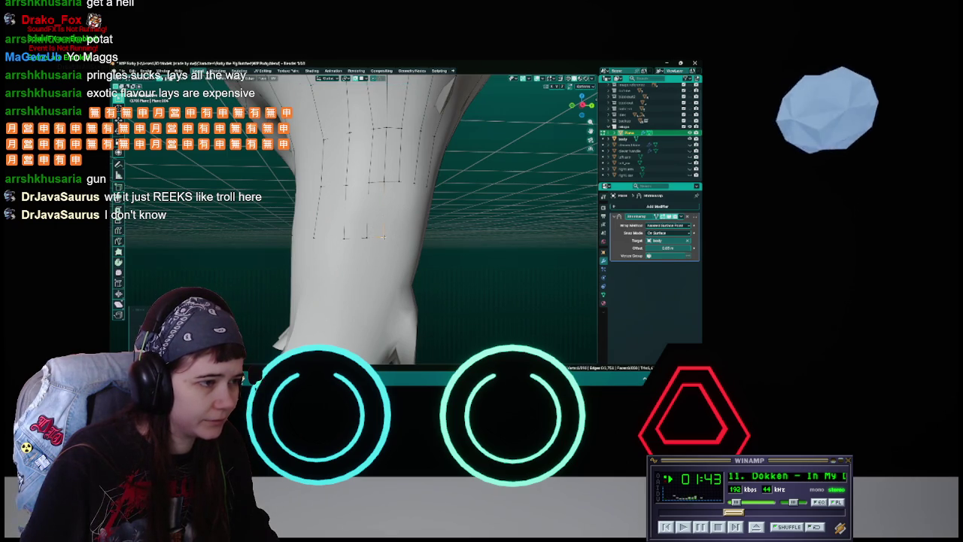
pyautogui.moveTo(383, 236); pyautogui.dragTo(354, 229, button='middle')
# Extend three edge strips further down the leg.
pyautogui.press('g')
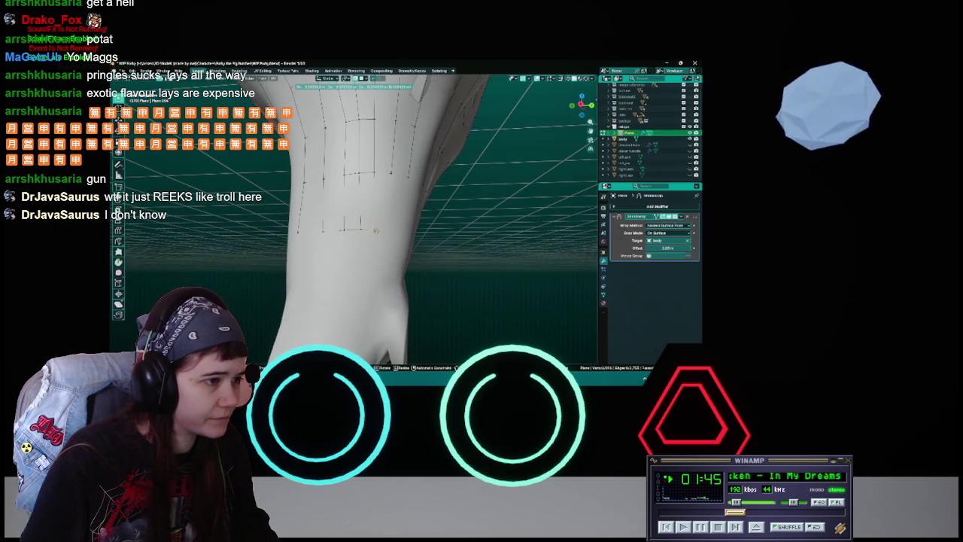
pyautogui.click(375, 227)
pyautogui.moveTo(375, 228); pyautogui.dragTo(358, 221, button='middle')
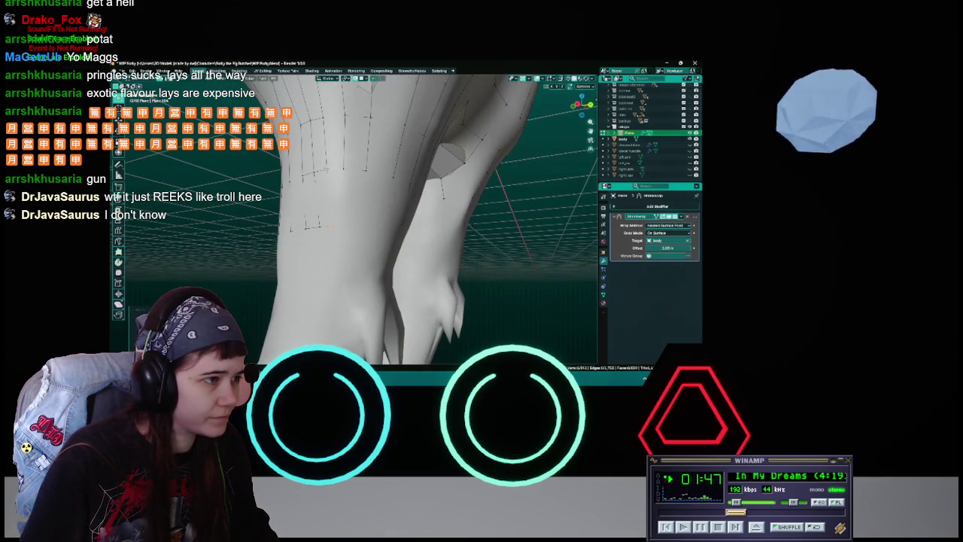
pyautogui.press('g')
pyautogui.click(346, 225)
pyautogui.press('g')
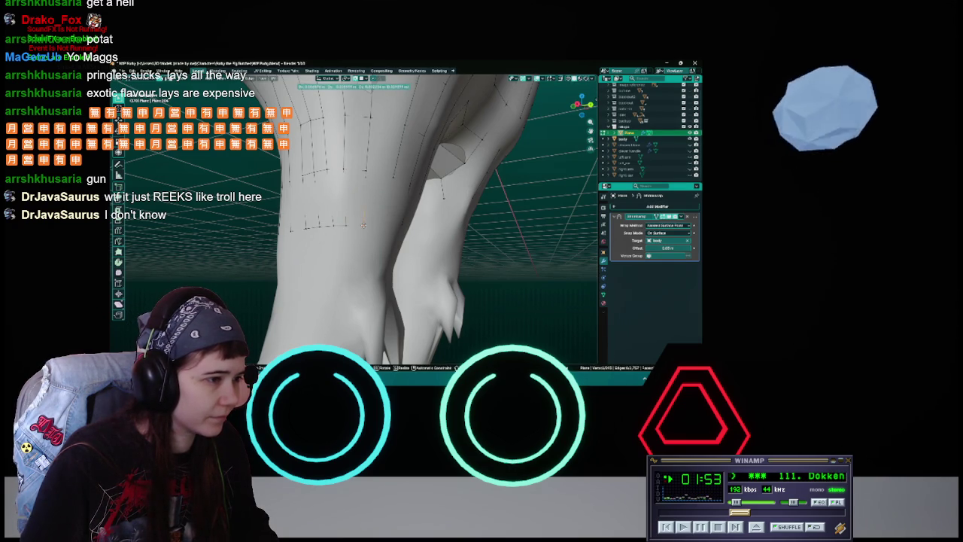
pyautogui.click(364, 224)
pyautogui.moveTo(363, 225)
pyautogui.mouseDown(button='middle')
pyautogui.moveTo(316, 169)
pyautogui.moveTo(286, 174)
pyautogui.mouseUp(button='middle')
# Extend a strip down the other leg, adjust the strip ends, and save.
pyautogui.press('g')
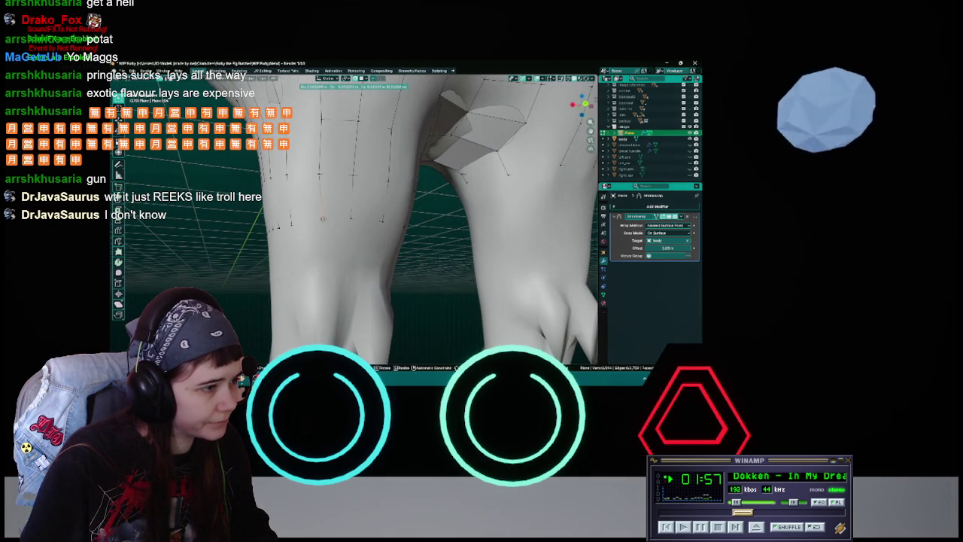
pyautogui.click(323, 219)
pyautogui.moveTo(323, 218); pyautogui.dragTo(311, 184, button='middle')
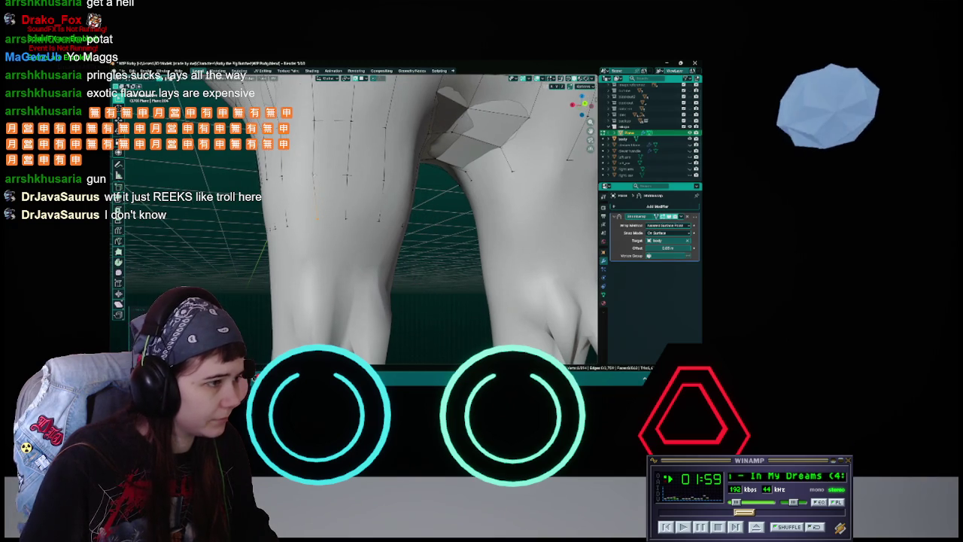
pyautogui.moveTo(342, 230)
pyautogui.mouseDown(button='middle')
pyautogui.moveTo(351, 234)
pyautogui.moveTo(339, 225)
pyautogui.mouseUp(button='middle')
pyautogui.press('g')
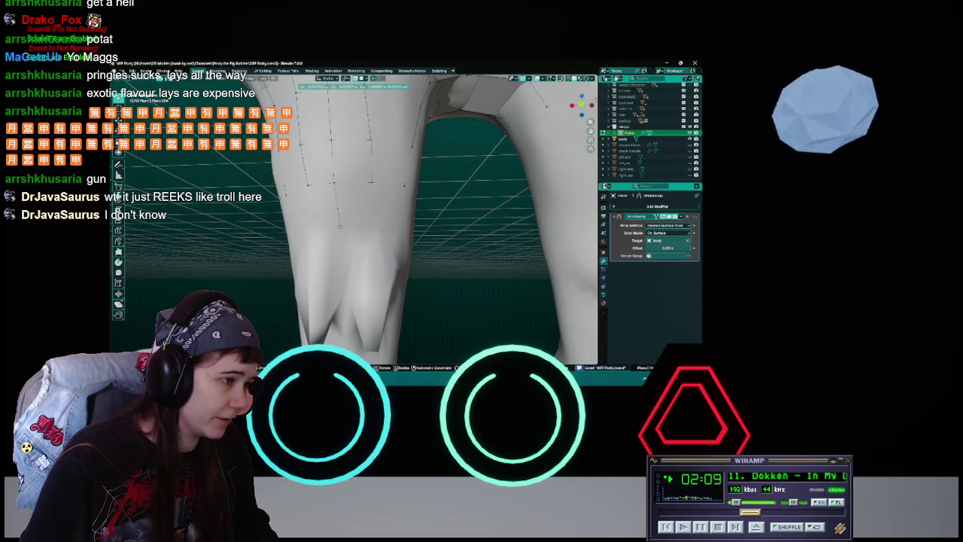
pyautogui.click(338, 225)
pyautogui.moveTo(338, 225)
pyautogui.mouseDown(button='middle')
pyautogui.moveTo(385, 223)
pyautogui.moveTo(413, 244)
pyautogui.moveTo(348, 244)
pyautogui.moveTo(412, 298)
pyautogui.mouseUp(button='middle')
pyautogui.hotkey('ctrl', 's')
# Check the legs in wireframe, return to solid shading, and save.
pyautogui.moveTo(386, 223); pyautogui.dragTo(390, 254, button='middle')
pyautogui.hotkey('ctrl', 's')
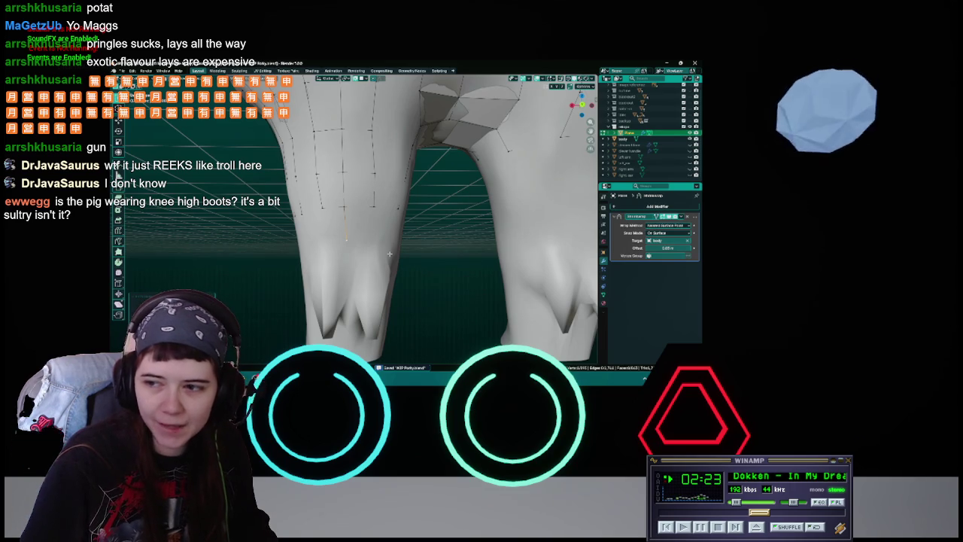
pyautogui.moveTo(390, 254)
pyautogui.mouseDown(button='middle')
pyautogui.moveTo(444, 263)
pyautogui.moveTo(430, 272)
pyautogui.moveTo(372, 270)
pyautogui.moveTo(338, 233)
pyautogui.moveTo(334, 207)
pyautogui.mouseUp(button='middle')
pyautogui.scroll(2, 372, 271)
pyautogui.hotkey('ctrl', 's')
pyautogui.scroll(3, 353, 248)
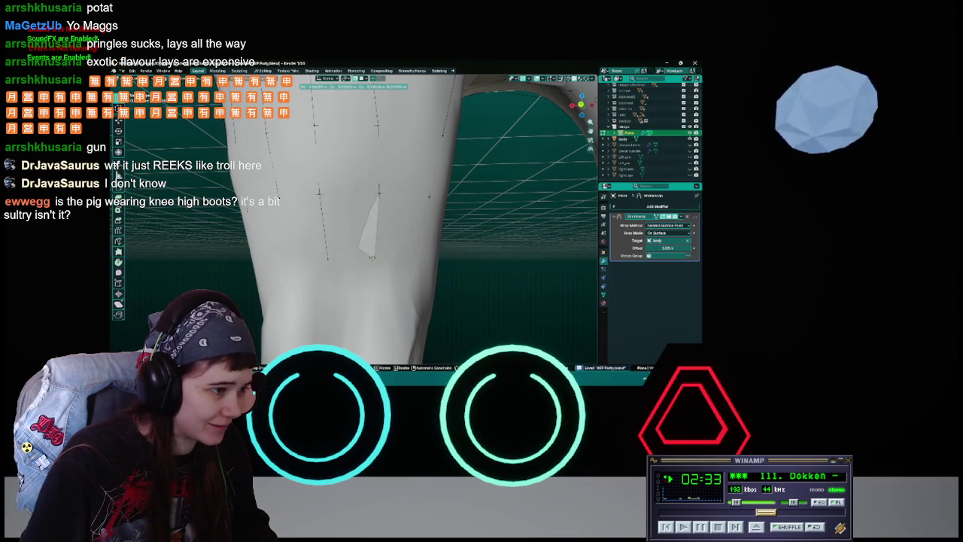
pyautogui.press('z')
pyautogui.click(323, 239)
pyautogui.press('z')
pyautogui.click(379, 197)
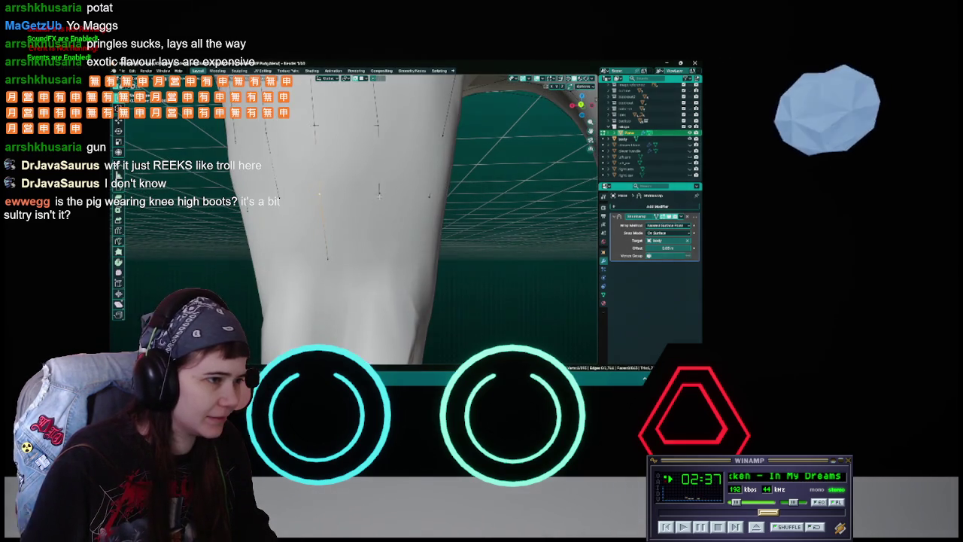
pyautogui.moveTo(371, 223); pyautogui.dragTo(376, 255, button='middle')
pyautogui.hotkey('ctrl', 's')
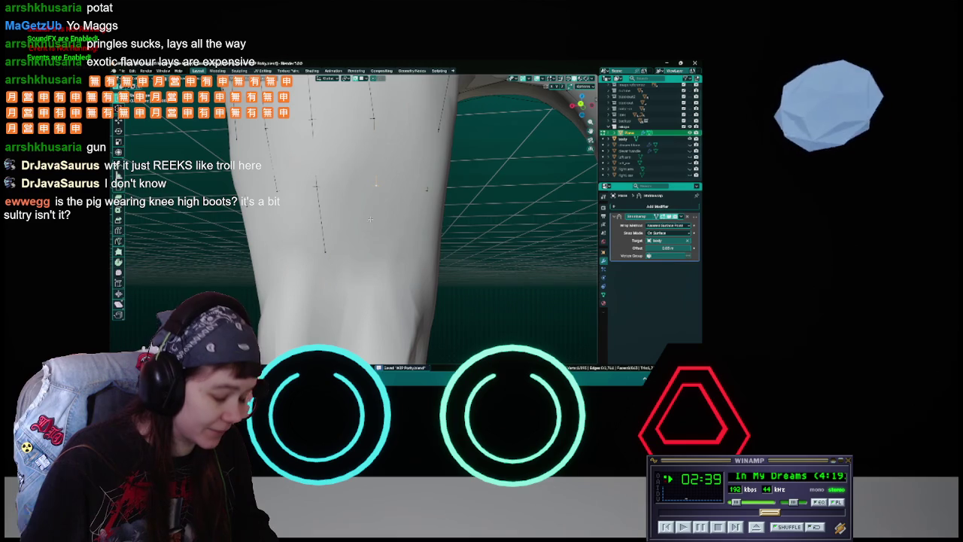
# Scale the selected leg vertices, then scale them along the Y axis only.
pyautogui.press('s')
pyautogui.click(372, 251)
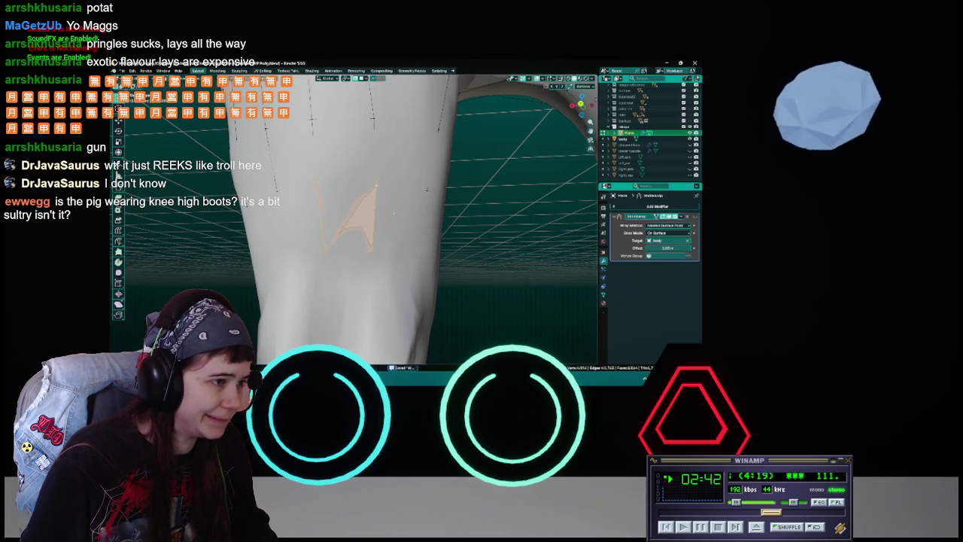
pyautogui.moveTo(376, 183); pyautogui.dragTo(351, 240, button='middle')
pyautogui.press('s')
pyautogui.press('y')
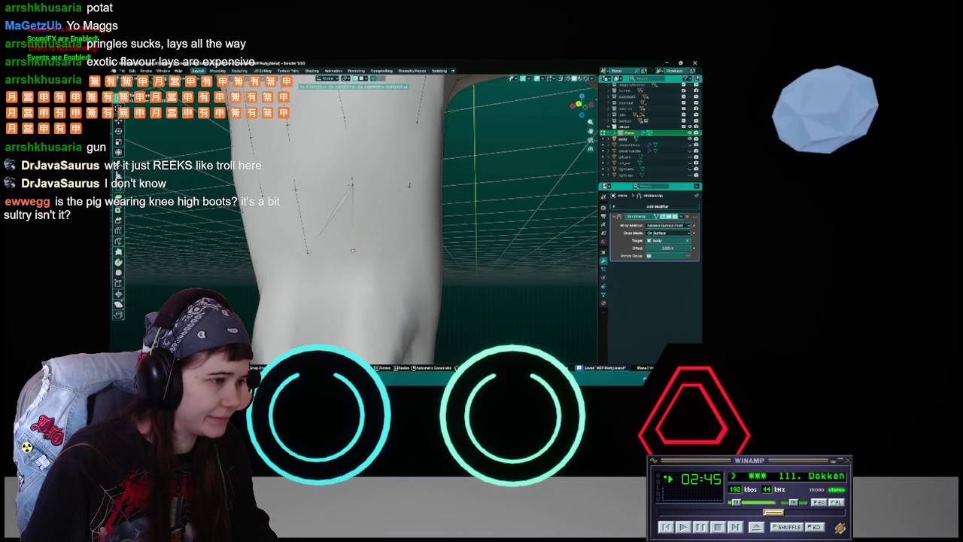
pyautogui.click(352, 250)
pyautogui.moveTo(353, 186); pyautogui.dragTo(396, 249, button='middle')
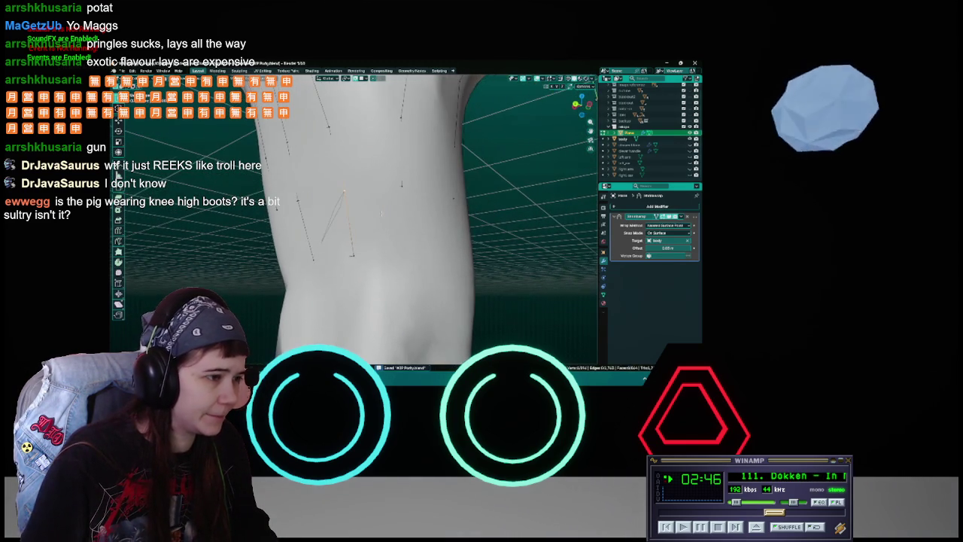
# Reposition the selected vertices down the leg toward the knee and save.
pyautogui.press('g')
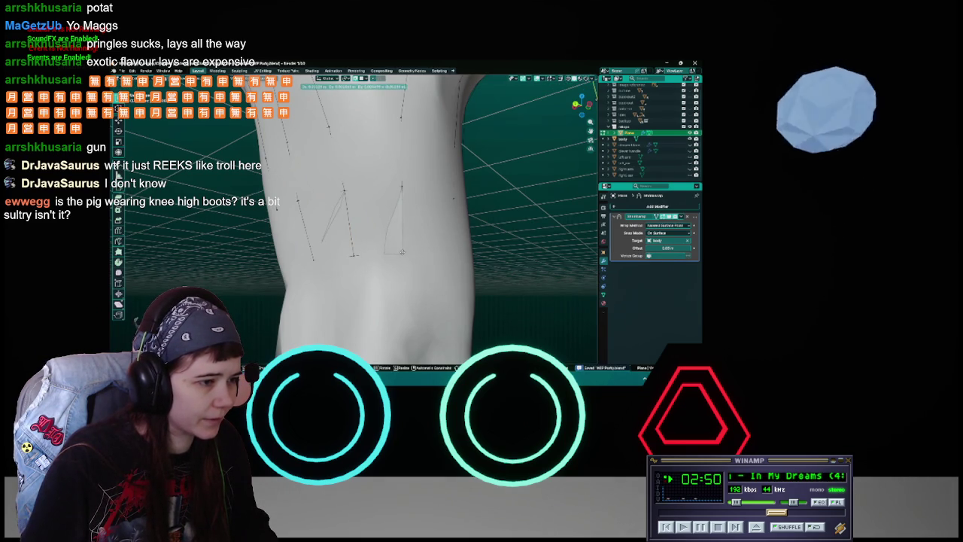
pyautogui.click(402, 251)
pyautogui.moveTo(401, 252); pyautogui.dragTo(329, 181, button='middle')
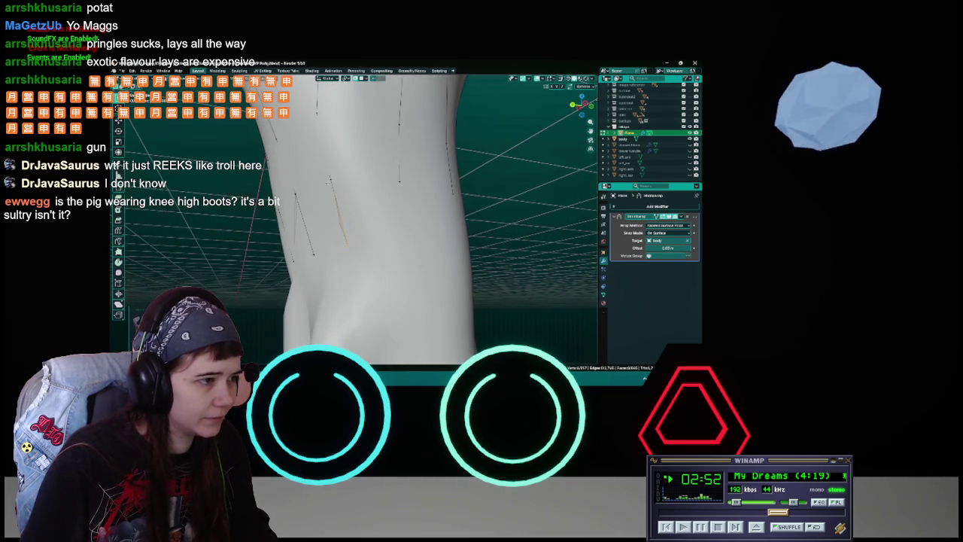
pyautogui.moveTo(388, 200); pyautogui.dragTo(376, 226, button='middle')
pyautogui.press('g')
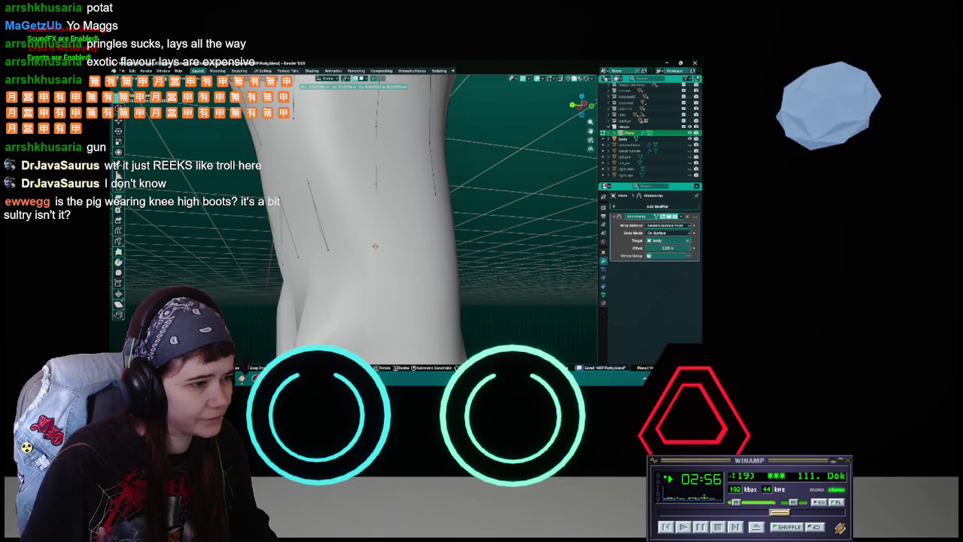
pyautogui.click(375, 246)
pyautogui.hotkey('ctrl', 's')
pyautogui.moveTo(374, 245); pyautogui.dragTo(318, 201, button='middle')
pyautogui.press('g')
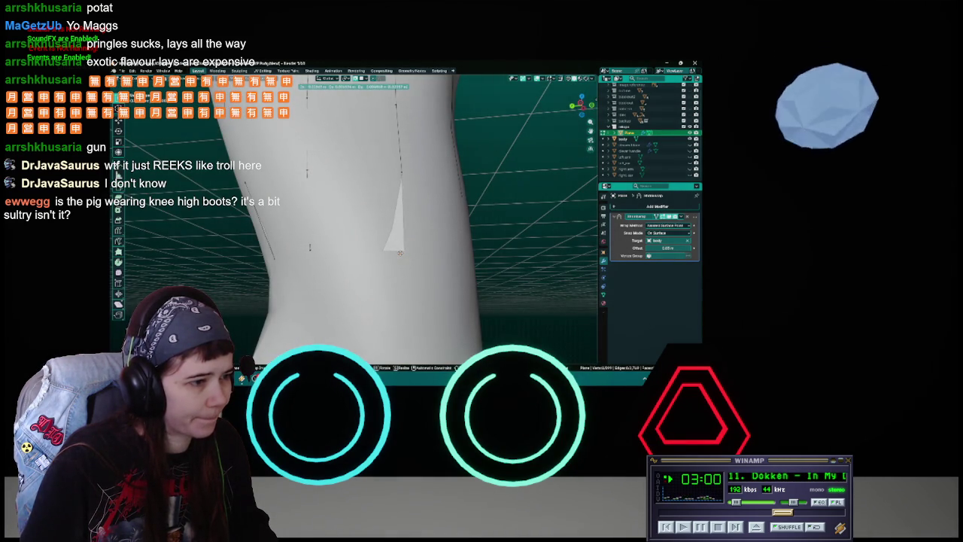
pyautogui.press('Escape')
pyautogui.moveTo(438, 255)
pyautogui.mouseDown(button='middle')
pyautogui.moveTo(337, 196)
pyautogui.moveTo(236, 191)
pyautogui.mouseUp(button='middle')
pyautogui.hotkey('ctrl', 's')
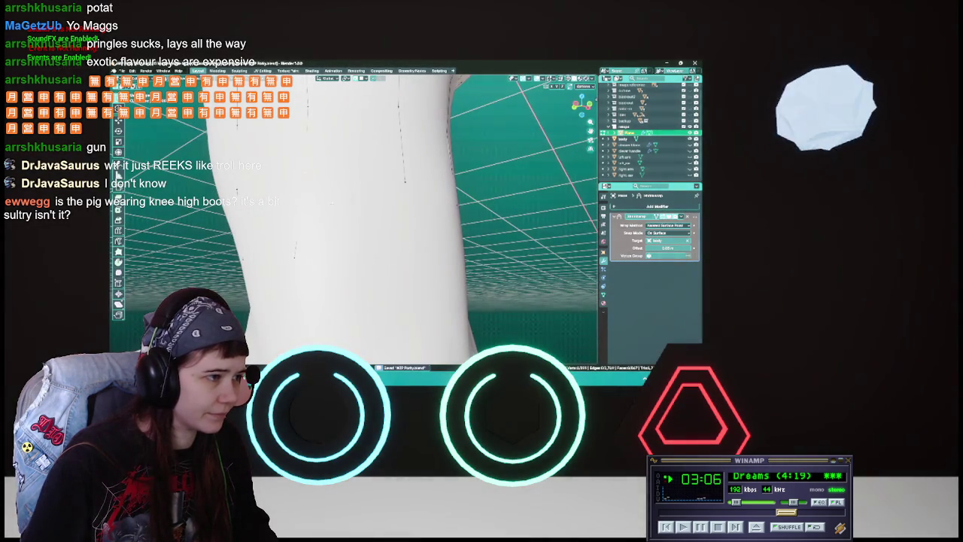
# Cancel a vertex move, orbit around the leg and save the file.
pyautogui.press('g')
pyautogui.press('Escape')
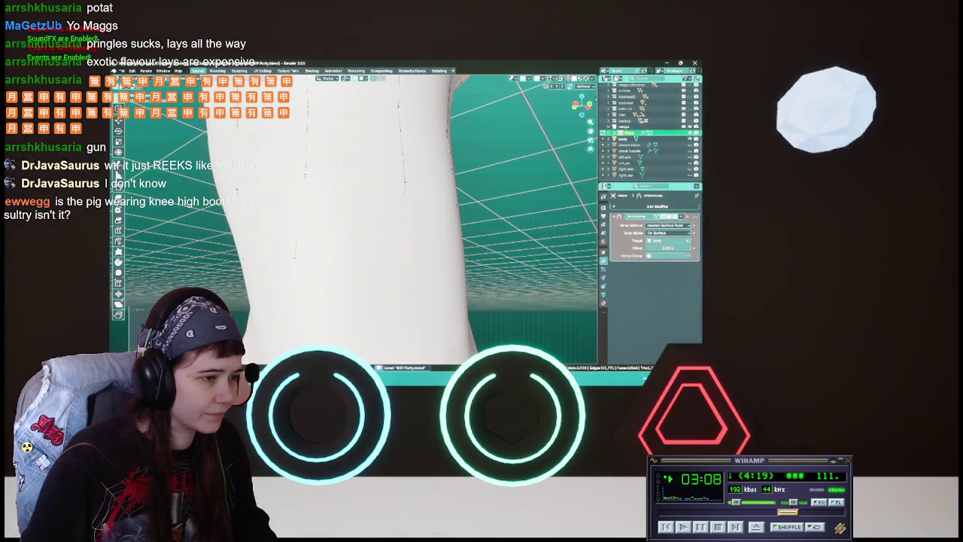
pyautogui.moveTo(353, 211); pyautogui.dragTo(387, 217, button='middle')
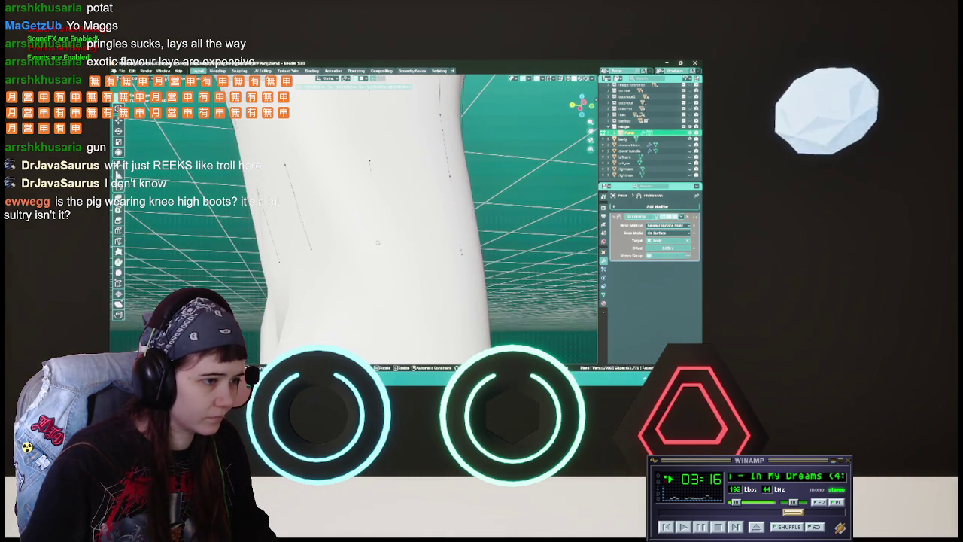
pyautogui.moveTo(387, 217); pyautogui.dragTo(458, 224, button='middle')
pyautogui.hotkey('ctrl', 's')
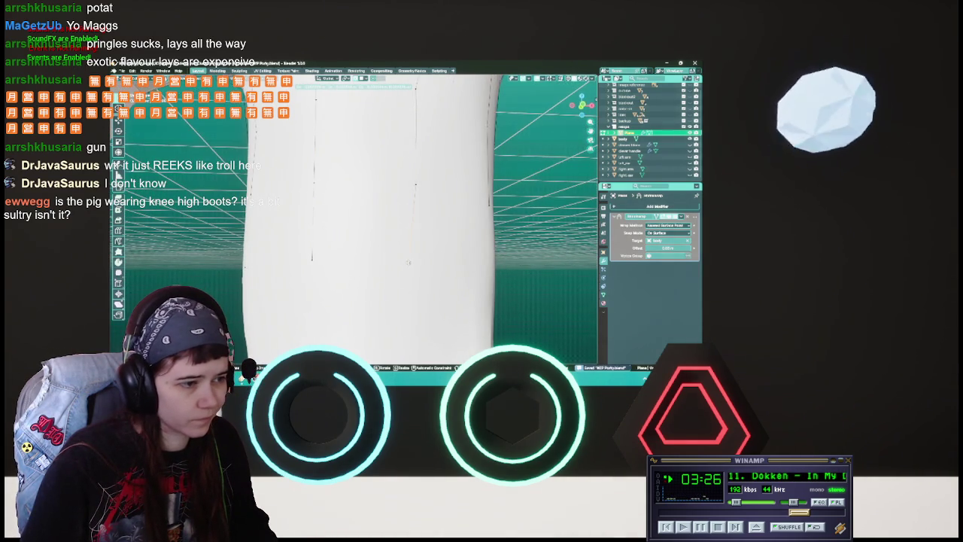
# Pull three new rows of strip vertices further down the leg.
pyautogui.moveTo(415, 184); pyautogui.dragTo(443, 185, button='middle')
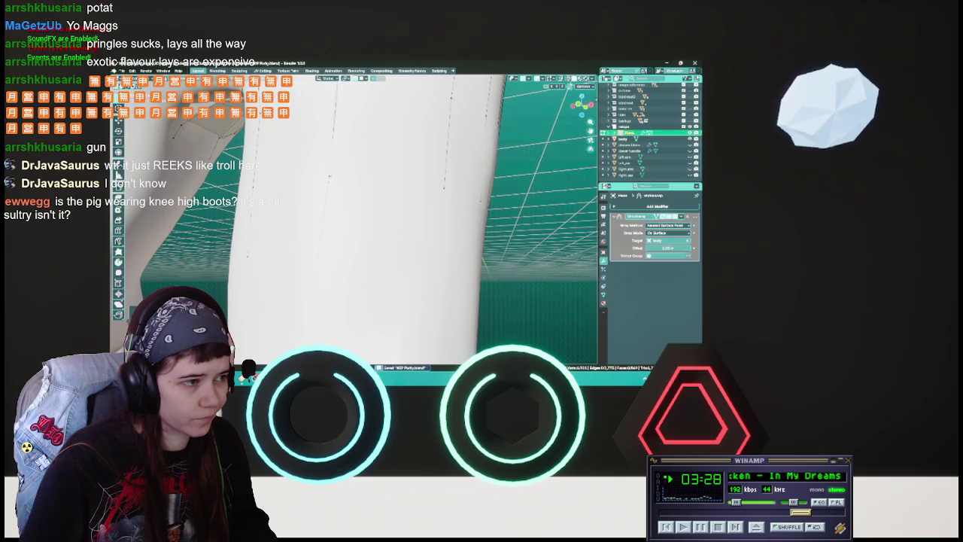
pyautogui.moveTo(359, 209); pyautogui.dragTo(373, 238, button='middle')
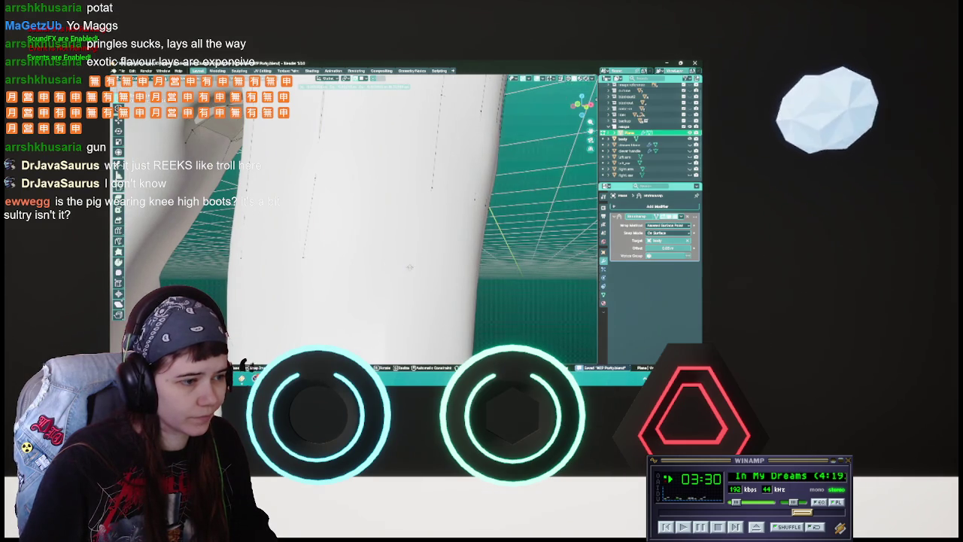
pyautogui.moveTo(413, 267); pyautogui.dragTo(387, 264, button='middle')
pyautogui.press('g')
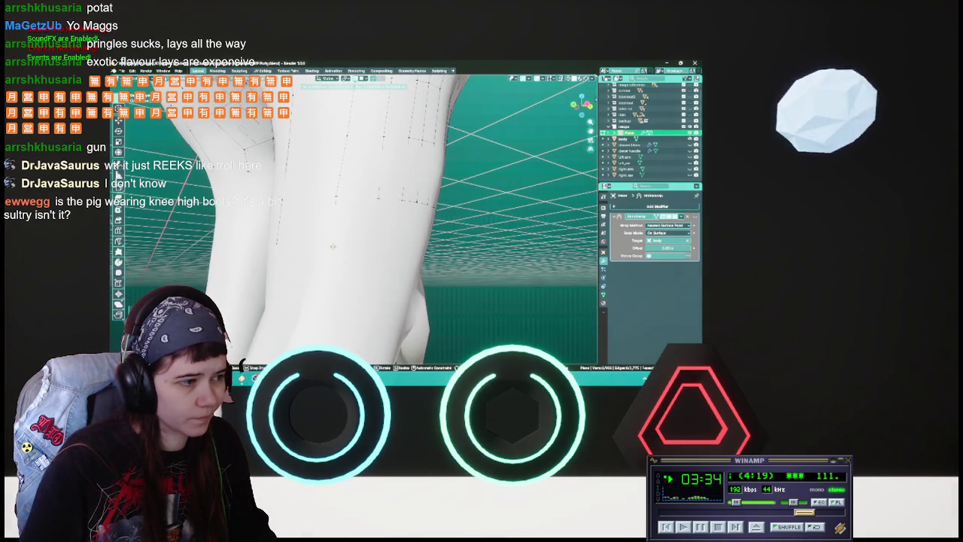
pyautogui.click(331, 244)
pyautogui.moveTo(332, 245); pyautogui.dragTo(345, 246, button='middle')
pyautogui.press('g')
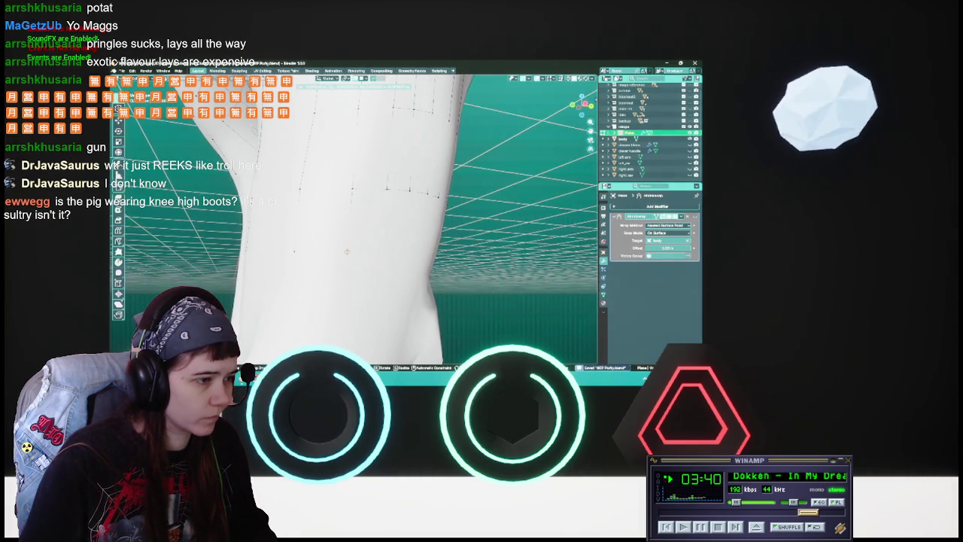
pyautogui.click(347, 251)
pyautogui.moveTo(347, 250); pyautogui.dragTo(325, 248, button='middle')
pyautogui.press('g')
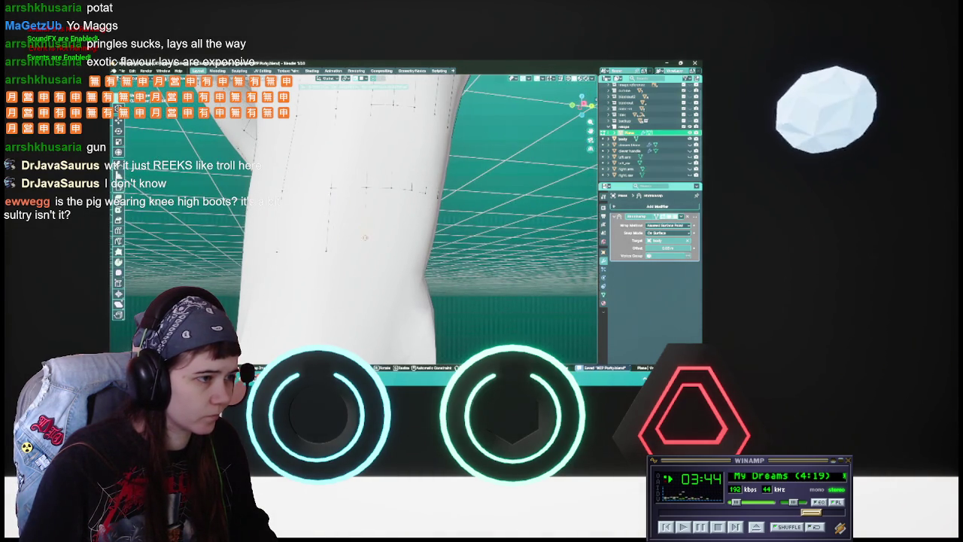
pyautogui.click(363, 250)
# Drag the remaining strip vertices down so the rows sit over the knee.
pyautogui.moveTo(363, 250); pyautogui.dragTo(331, 237, button='middle')
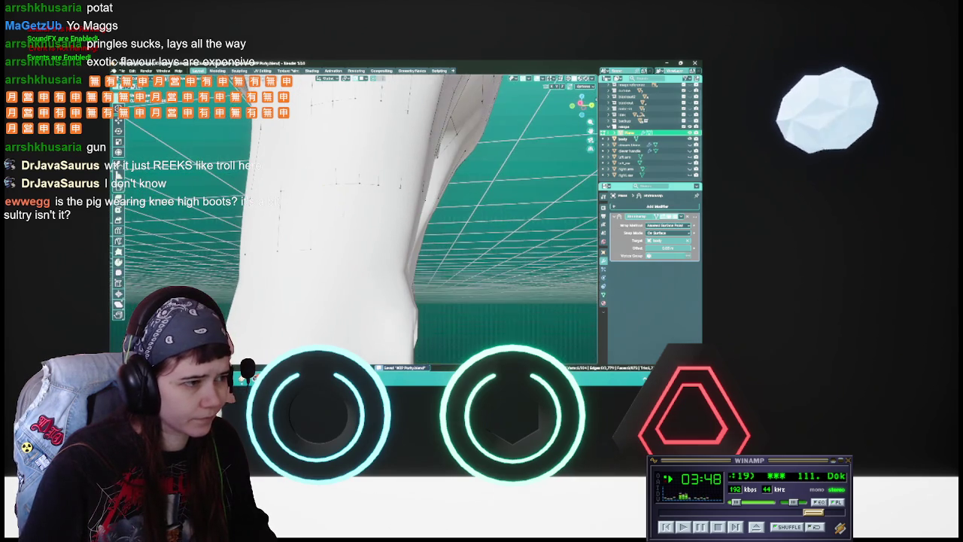
pyautogui.press('g')
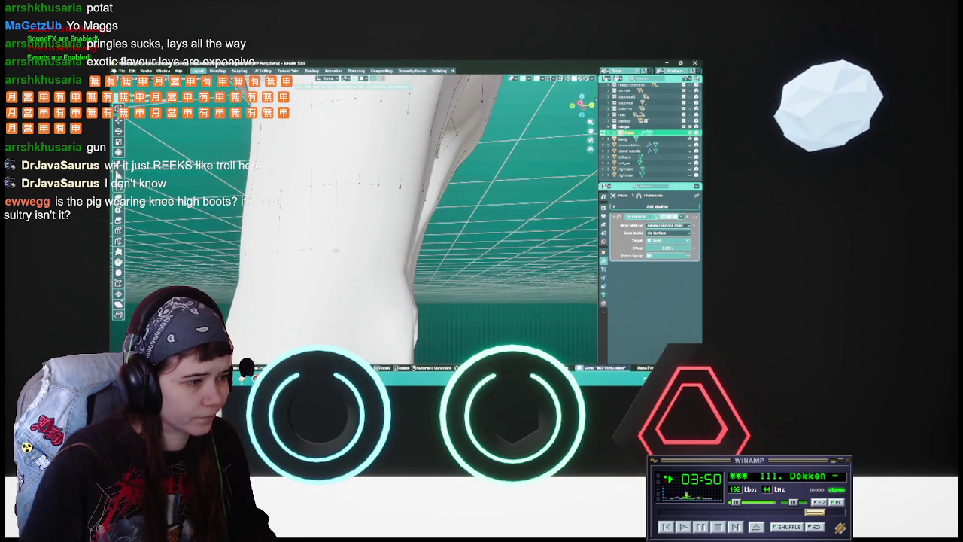
pyautogui.click(335, 250)
pyautogui.press('g')
pyautogui.click(355, 247)
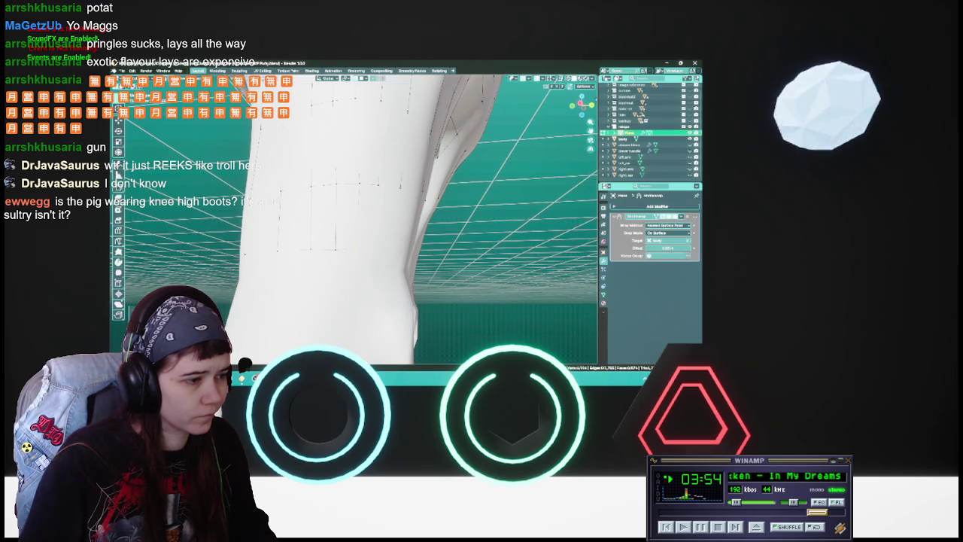
pyautogui.press('g')
pyautogui.click(334, 249)
pyautogui.moveTo(334, 248); pyautogui.dragTo(361, 229, button='middle')
pyautogui.press('g')
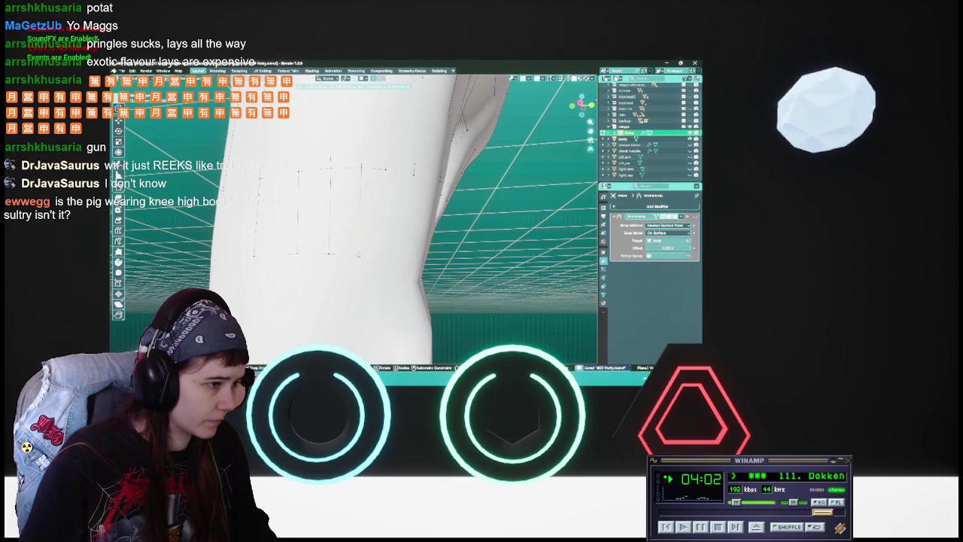
# Set the last strip vertices into position past the knee.
pyautogui.click(358, 253)
pyautogui.moveTo(358, 253); pyautogui.dragTo(353, 240, button='middle')
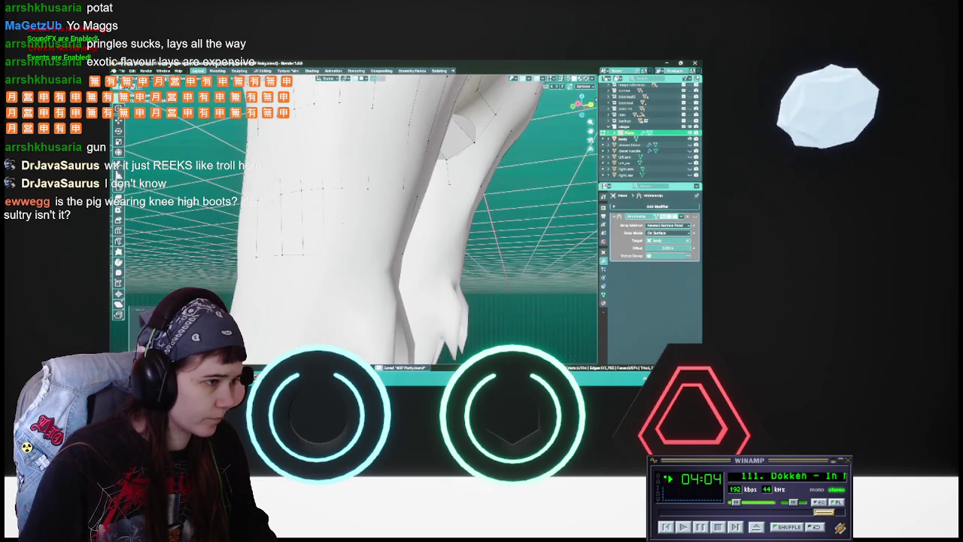
pyautogui.press('g')
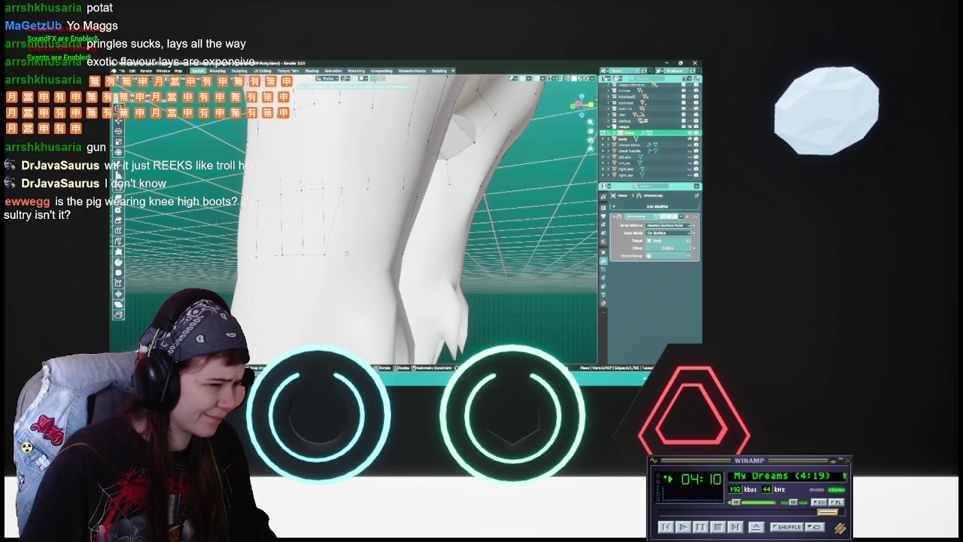
pyautogui.click(347, 253)
# Check the lower leg from several angles, save, and switch to the song request queue window.
pyautogui.moveTo(347, 253); pyautogui.dragTo(373, 249, button='middle')
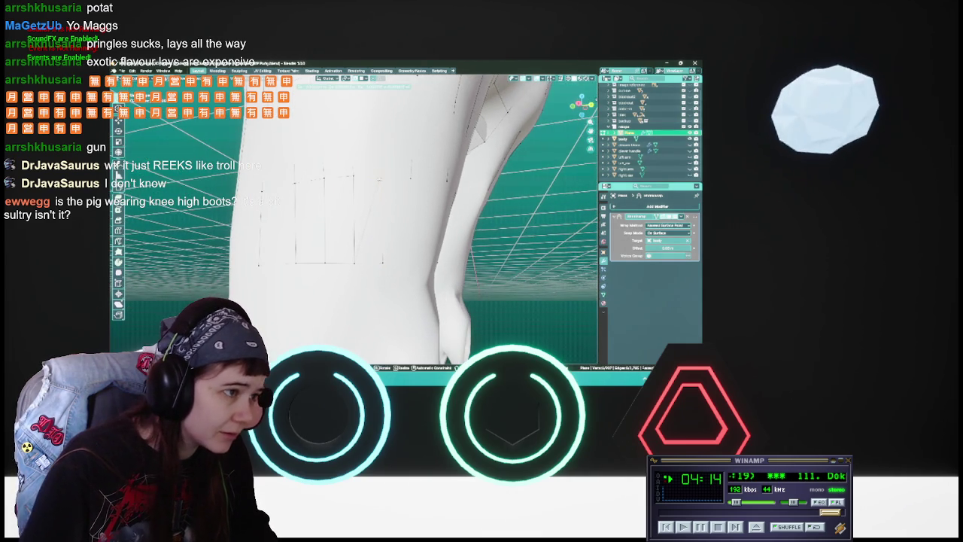
pyautogui.moveTo(372, 248); pyautogui.dragTo(391, 245, button='middle')
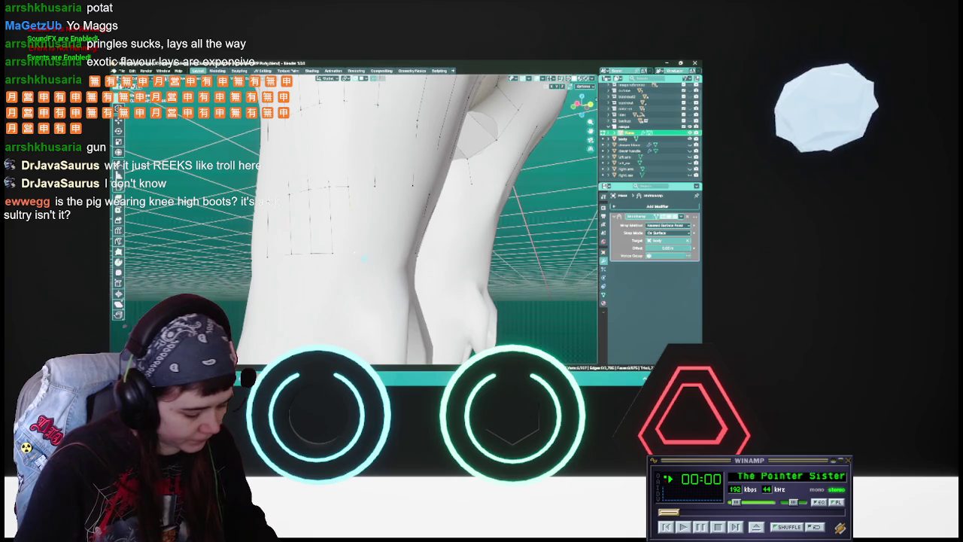
pyautogui.hotkey('ctrl', 's')
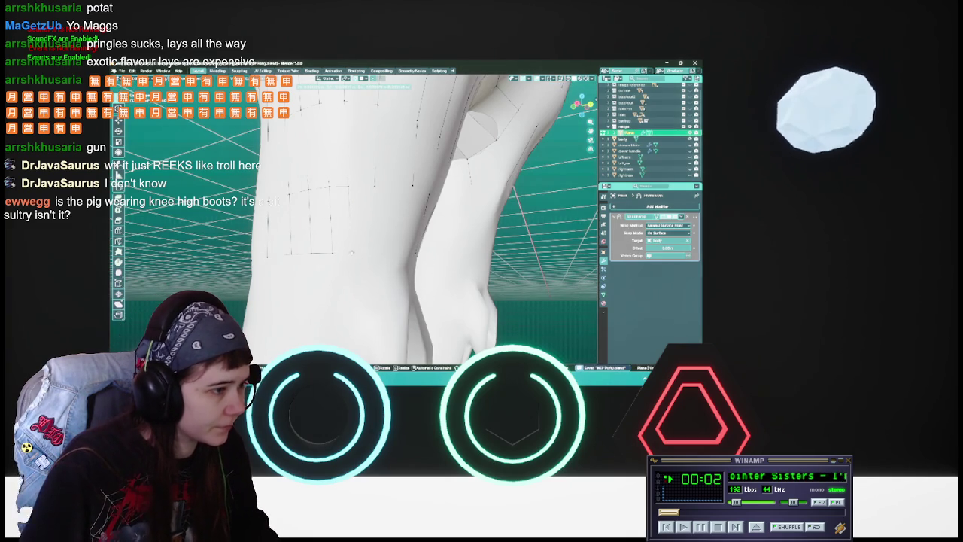
pyautogui.moveTo(361, 225)
pyautogui.mouseDown(button='middle')
pyautogui.moveTo(391, 224)
pyautogui.moveTo(380, 225)
pyautogui.mouseUp(button='middle')
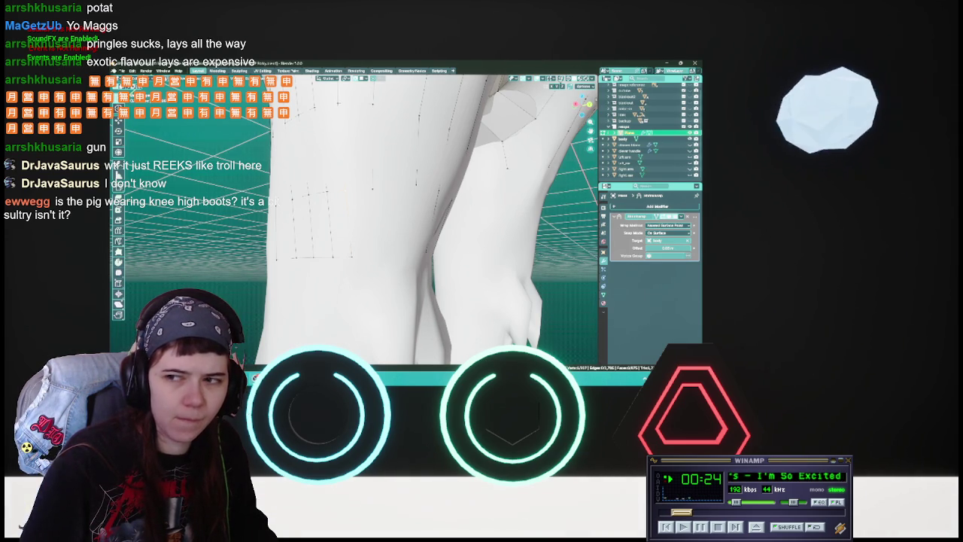
pyautogui.moveTo(353, 226); pyautogui.dragTo(399, 225, button='middle')
pyautogui.hotkey('ctrl', 's')
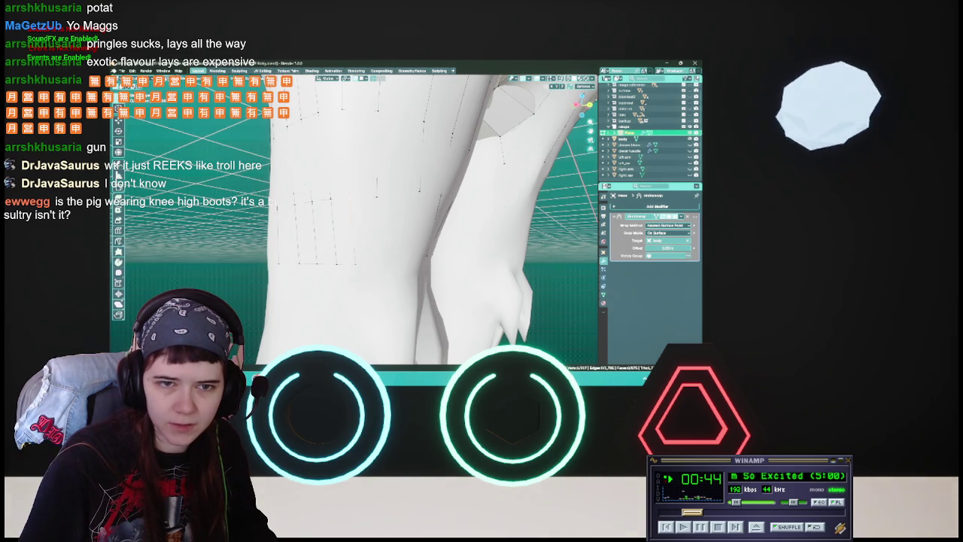
pyautogui.hotkey('alt', 'Tab')
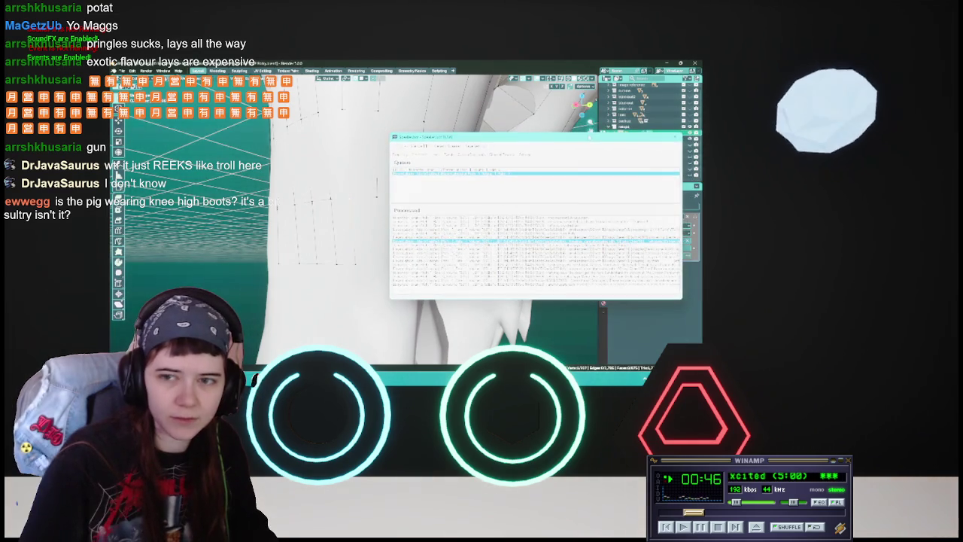
# Switch away from the song request queue window back to Blender.
pyautogui.hotkey('alt', 'Tab')
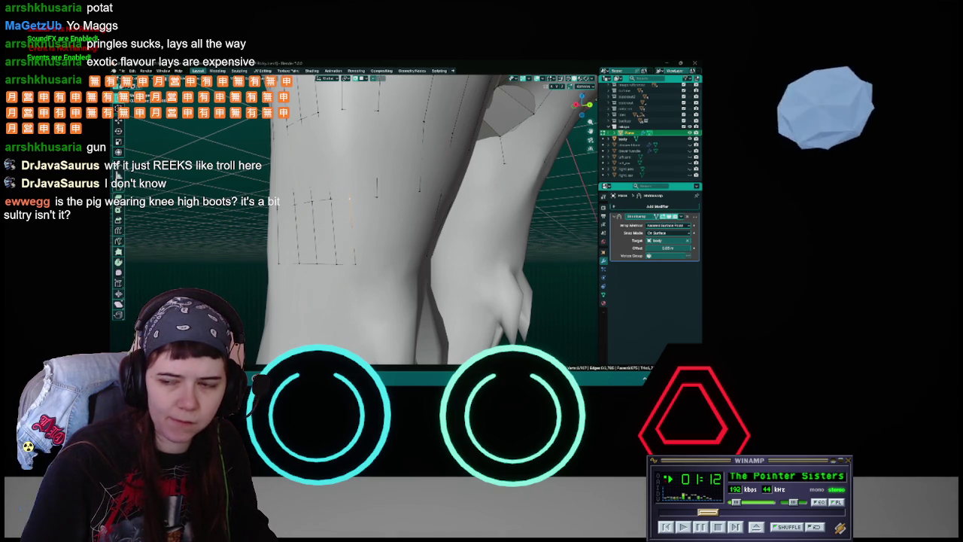
# Save, then shift the selected strip vertices twice to sit around the knee.
pyautogui.hotkey('ctrl', 's')
pyautogui.moveTo(353, 197)
pyautogui.mouseDown(button='middle')
pyautogui.moveTo(379, 188)
pyautogui.moveTo(343, 258)
pyautogui.moveTo(316, 256)
pyautogui.moveTo(345, 248)
pyautogui.mouseUp(button='middle')
pyautogui.press('g')
pyautogui.click(343, 258)
pyautogui.press('g')
pyautogui.click(357, 252)
# Select two neighbouring strip vertices, cancel a move that pulled a spike, and save.
pyautogui.click(323, 178)
pyautogui.keyDown('shift'); pyautogui.click(369, 178); pyautogui.keyUp('shift')
pyautogui.moveTo(368, 247); pyautogui.dragTo(399, 184, button='middle')
pyautogui.press('g')
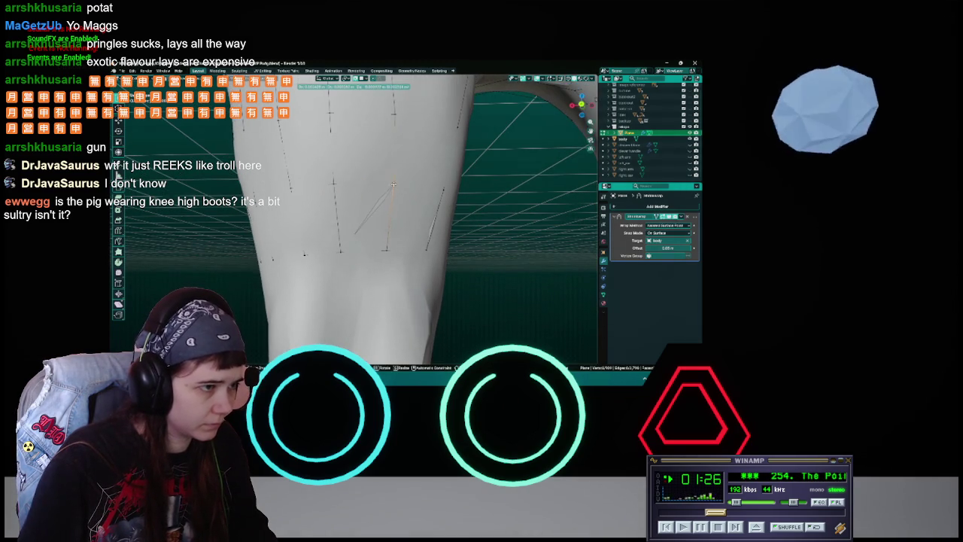
pyautogui.press('Escape')
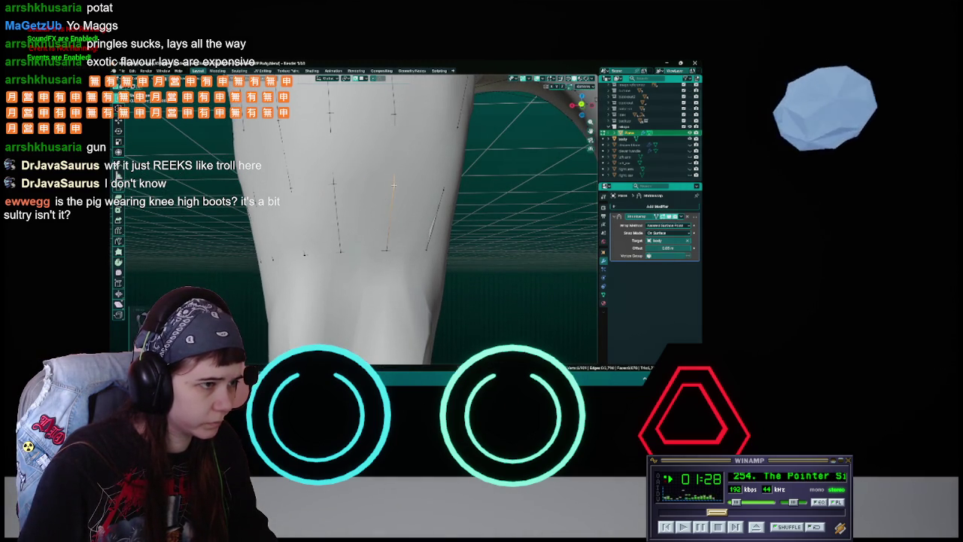
pyautogui.press('Escape')
pyautogui.moveTo(393, 184); pyautogui.dragTo(329, 180, button='middle')
pyautogui.hotkey('ctrl', 's')
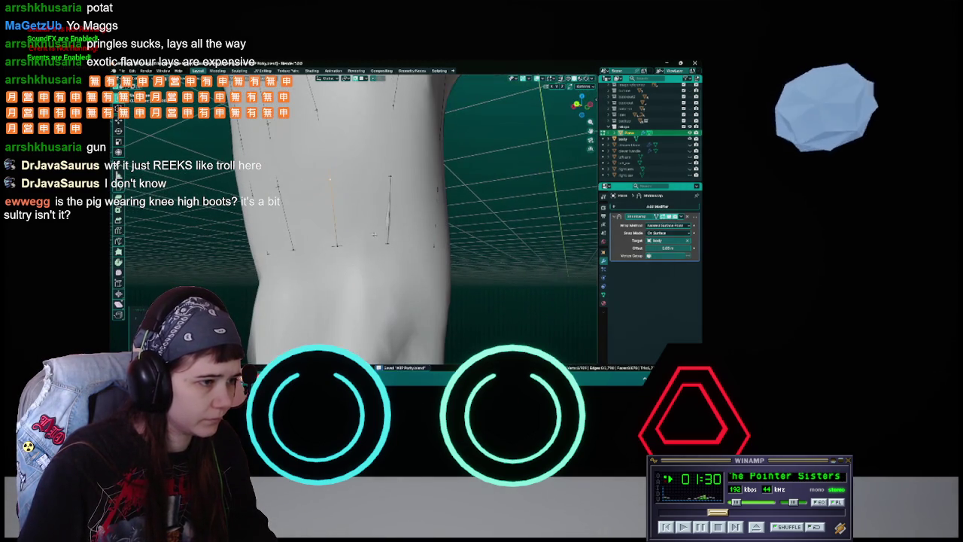
pyautogui.moveTo(372, 233); pyautogui.dragTo(476, 249, button='middle')
pyautogui.scroll(-3, 386, 232)
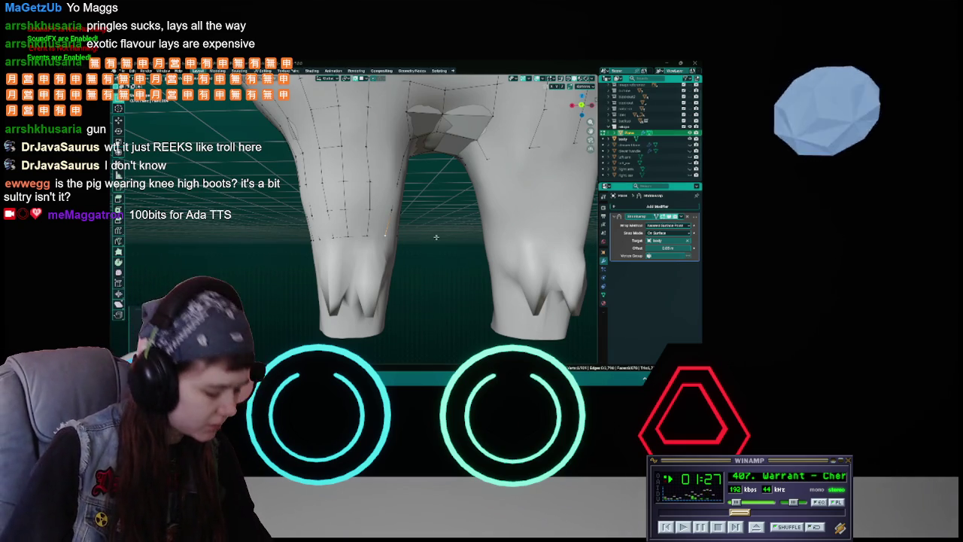
# Move the selected leg vertices into place and save the file.
pyautogui.scroll(3, 440, 236)
pyautogui.hotkey('ctrl', 's')
pyautogui.moveTo(440, 236)
pyautogui.mouseDown(button='middle')
pyautogui.moveTo(367, 233)
pyautogui.moveTo(401, 207)
pyautogui.moveTo(442, 211)
pyautogui.mouseUp(button='middle')
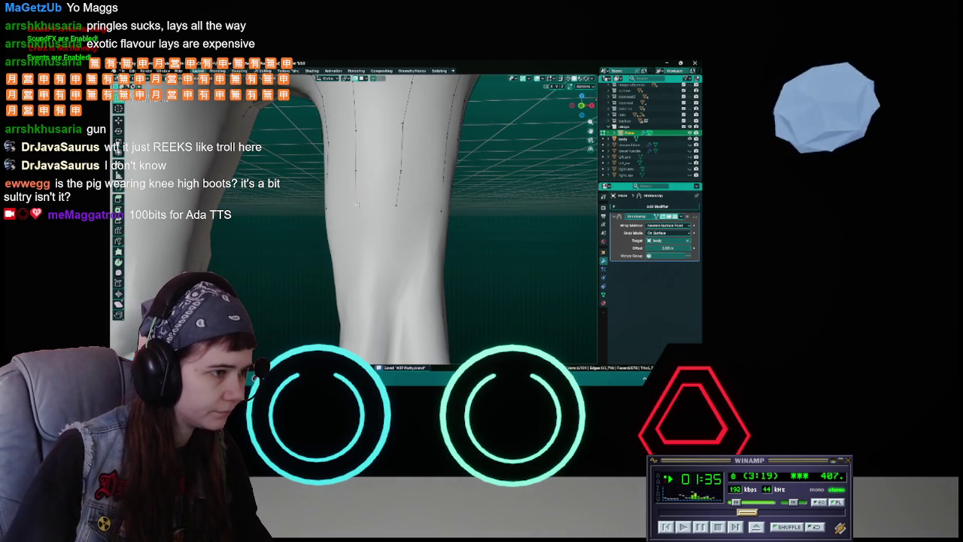
pyautogui.press('g')
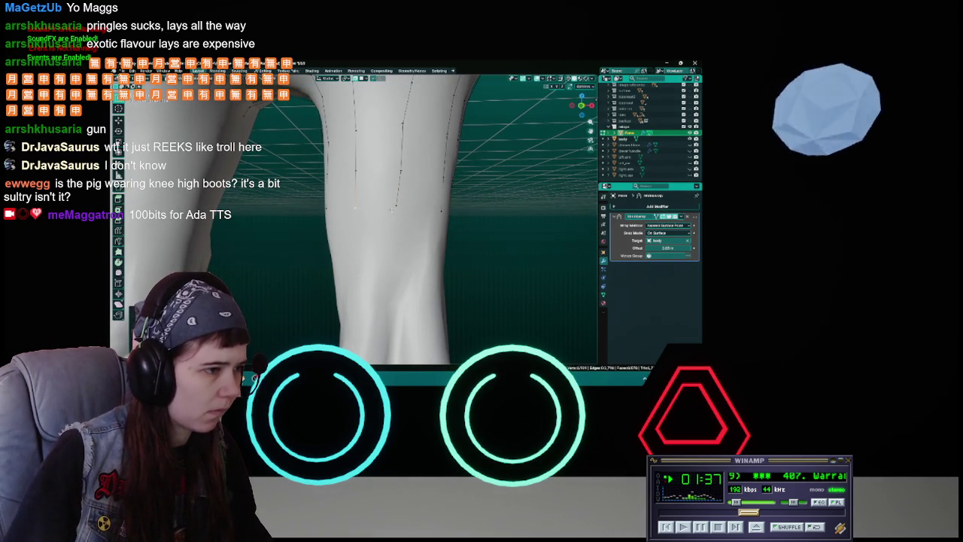
pyautogui.click(399, 207)
pyautogui.moveTo(399, 207)
pyautogui.mouseDown(button='middle')
pyautogui.moveTo(382, 216)
pyautogui.moveTo(403, 242)
pyautogui.mouseUp(button='middle')
pyautogui.hotkey('ctrl', 's')
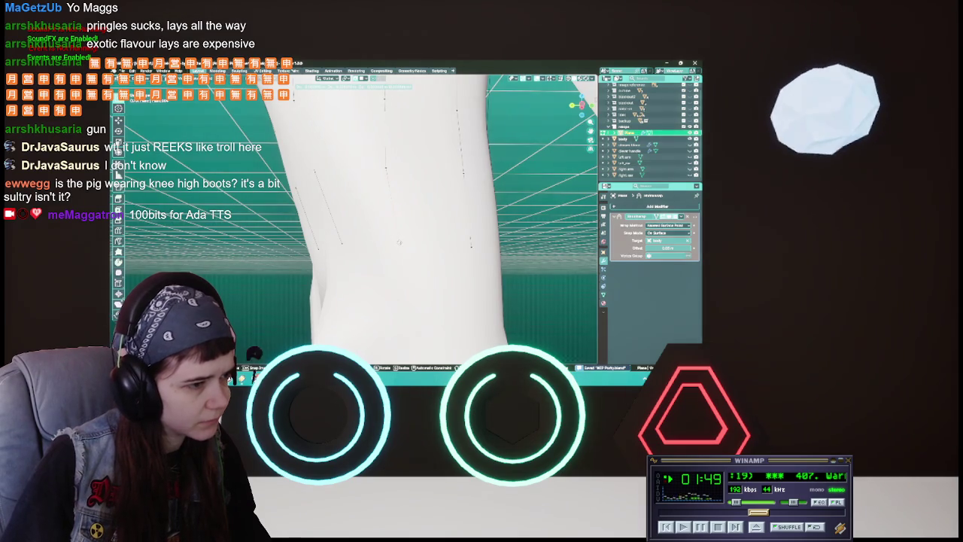
# In Edit Mode, extrude the edge down the shin, rotate it to follow the leg, and save.
pyautogui.press('Tab')
pyautogui.moveTo(241, 361); pyautogui.dragTo(256, 350, button='middle')
pyautogui.press('e')
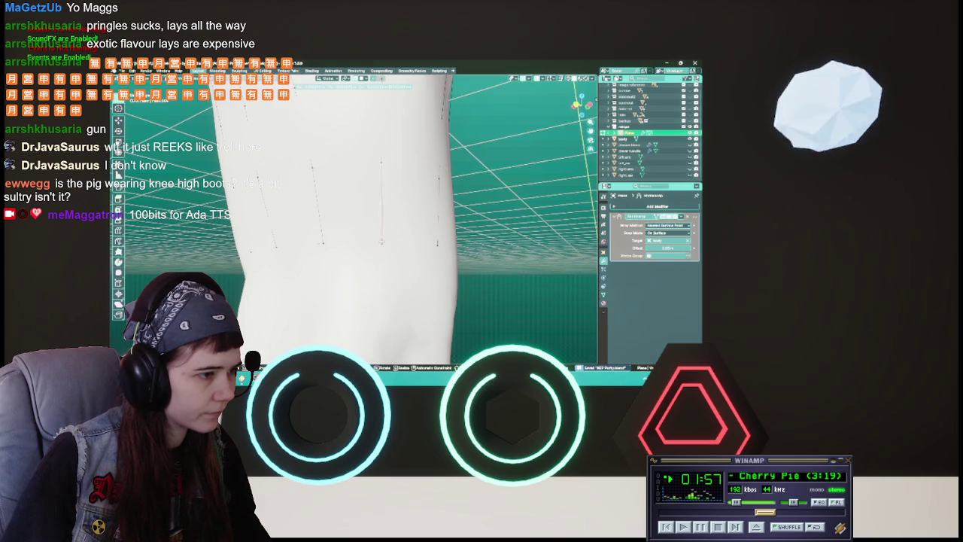
pyautogui.click(382, 242)
pyautogui.moveTo(382, 241); pyautogui.dragTo(327, 163, button='middle')
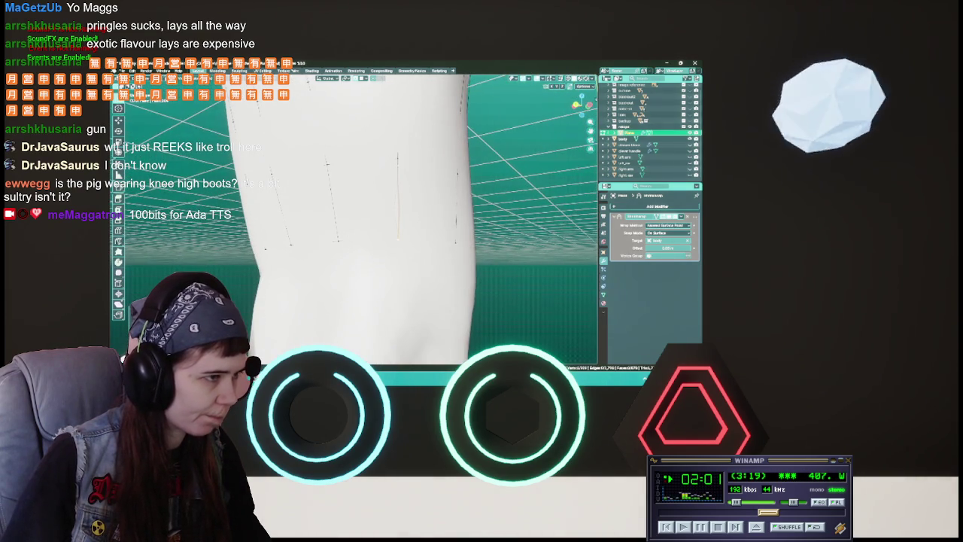
pyautogui.press('r')
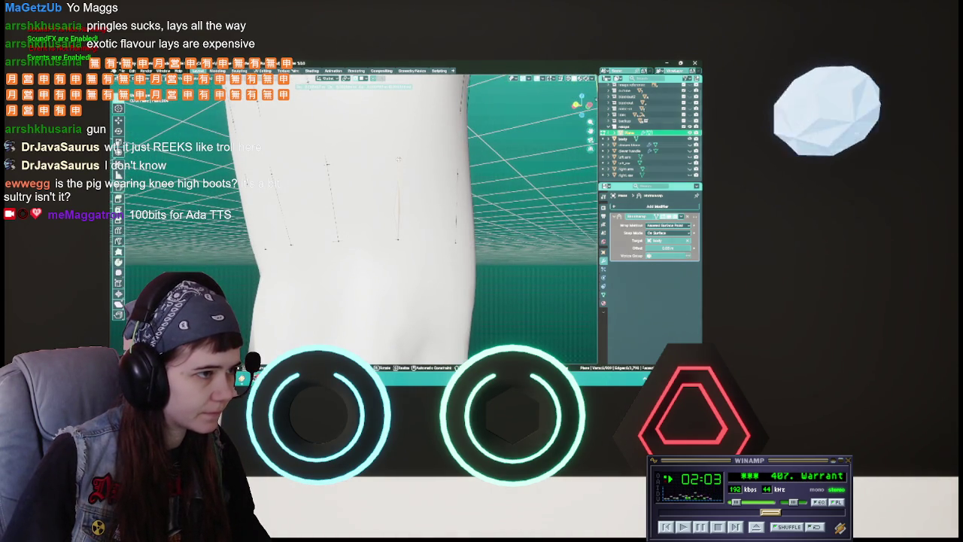
pyautogui.click(327, 163)
pyautogui.moveTo(327, 164)
pyautogui.mouseDown(button='middle')
pyautogui.moveTo(365, 176)
pyautogui.moveTo(354, 181)
pyautogui.moveTo(399, 167)
pyautogui.mouseUp(button='middle')
pyautogui.hotkey('ctrl', 's')
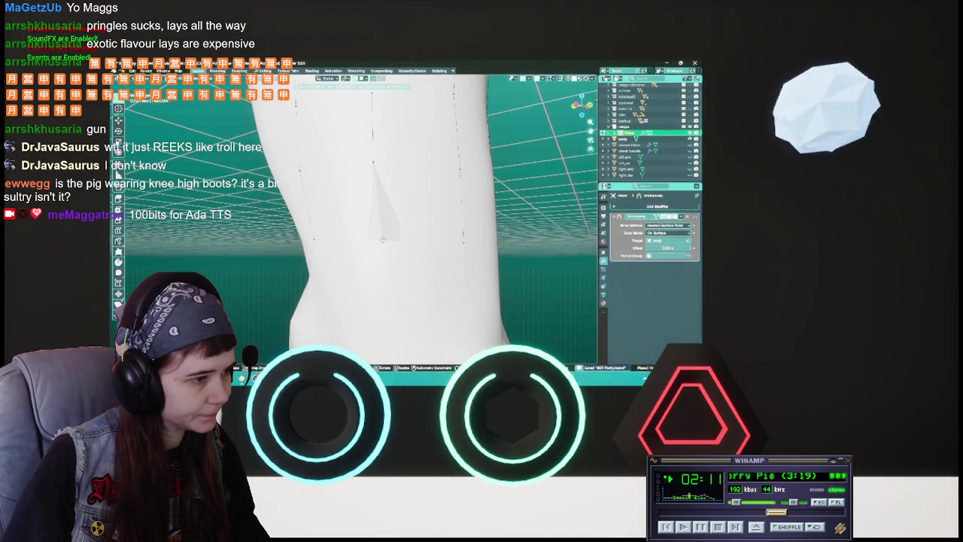
pyautogui.moveTo(398, 167)
pyautogui.mouseDown(button='middle')
pyautogui.moveTo(361, 210)
pyautogui.moveTo(368, 225)
pyautogui.moveTo(376, 200)
pyautogui.moveTo(325, 223)
pyautogui.mouseUp(button='middle')
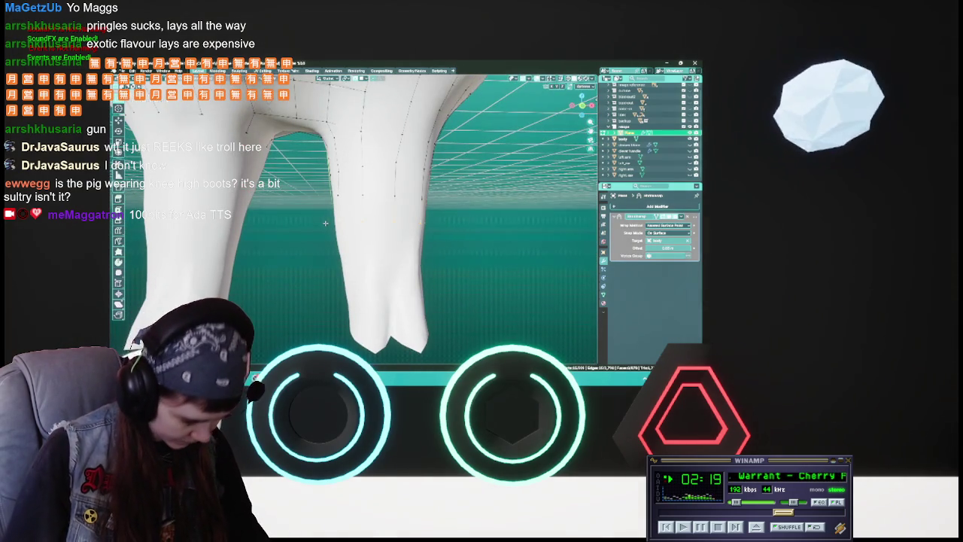
# Dismiss the edge menu and inspect the leg mesh, briefly toggling X-ray.
pyautogui.hotkey('ctrl', 'e')
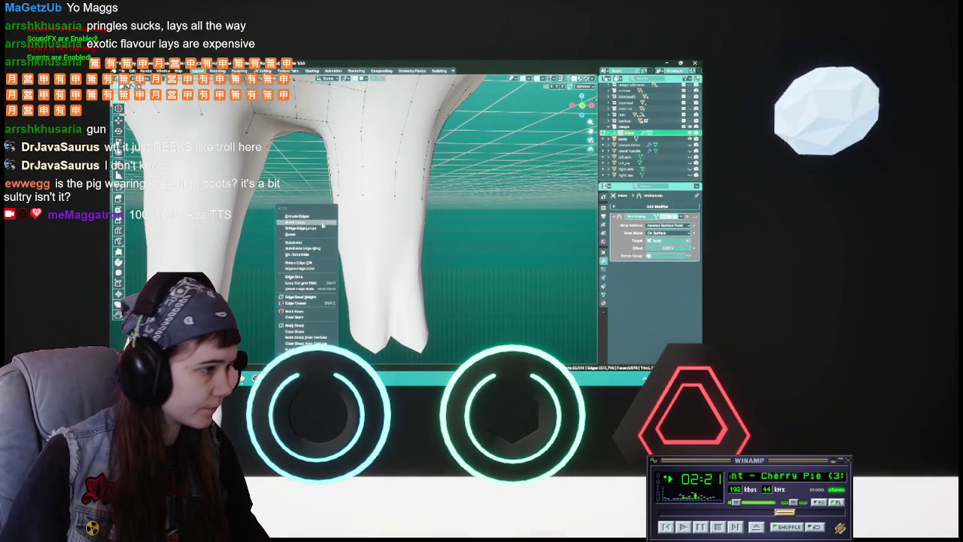
pyautogui.hotkey('ctrl', 's')
pyautogui.moveTo(466, 265); pyautogui.dragTo(422, 263, button='middle')
pyautogui.scroll(3, 444, 263)
pyautogui.scroll(2, 443, 263)
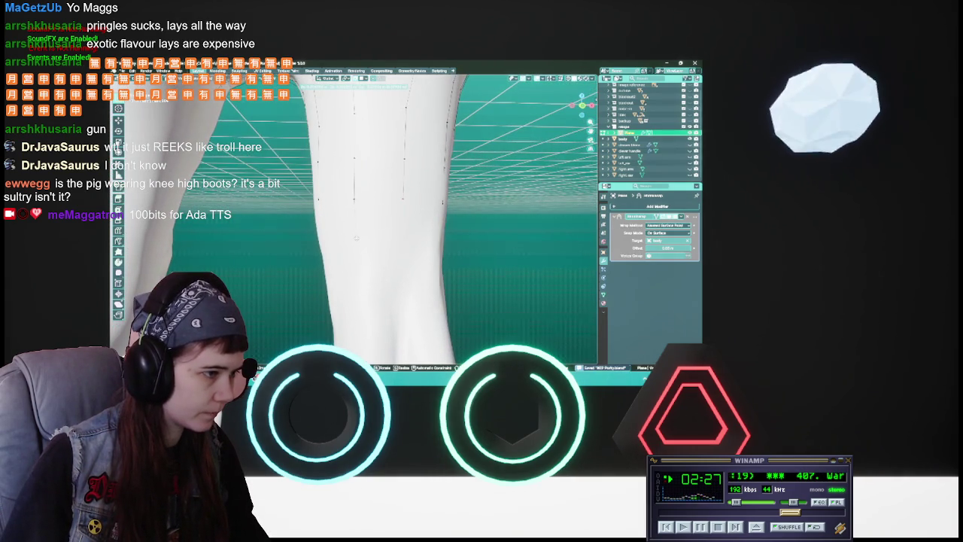
pyautogui.moveTo(356, 238); pyautogui.dragTo(401, 242, button='middle')
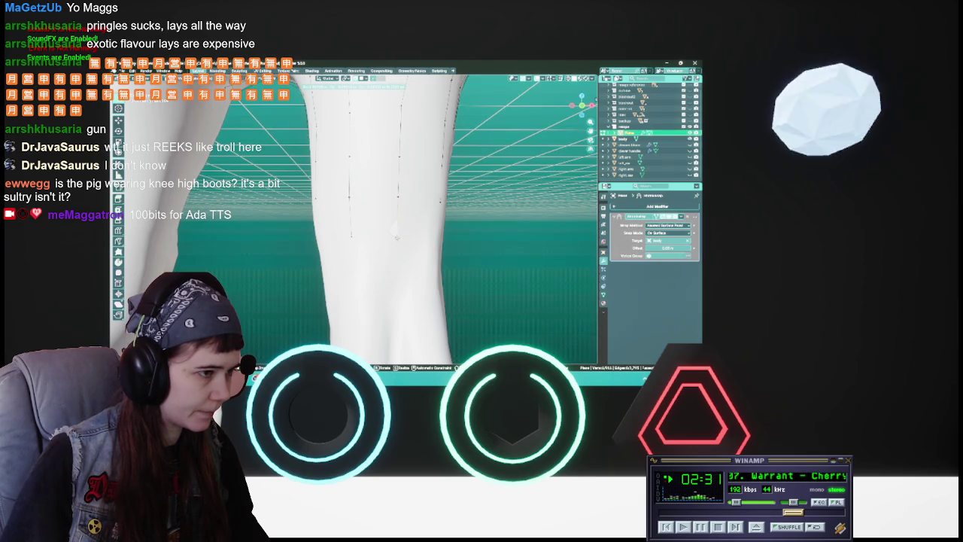
pyautogui.moveTo(398, 236); pyautogui.dragTo(454, 248, button='middle')
pyautogui.hotkey('alt', 'z')
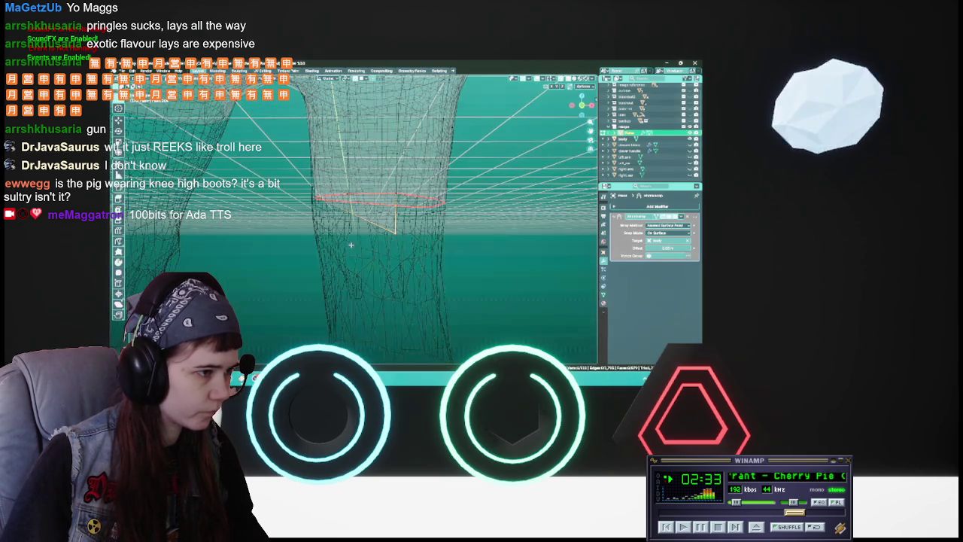
pyautogui.hotkey('alt', 'z')
# Switch to Wireframe shading, delete the stray triangular face, and save.
pyautogui.press('z')
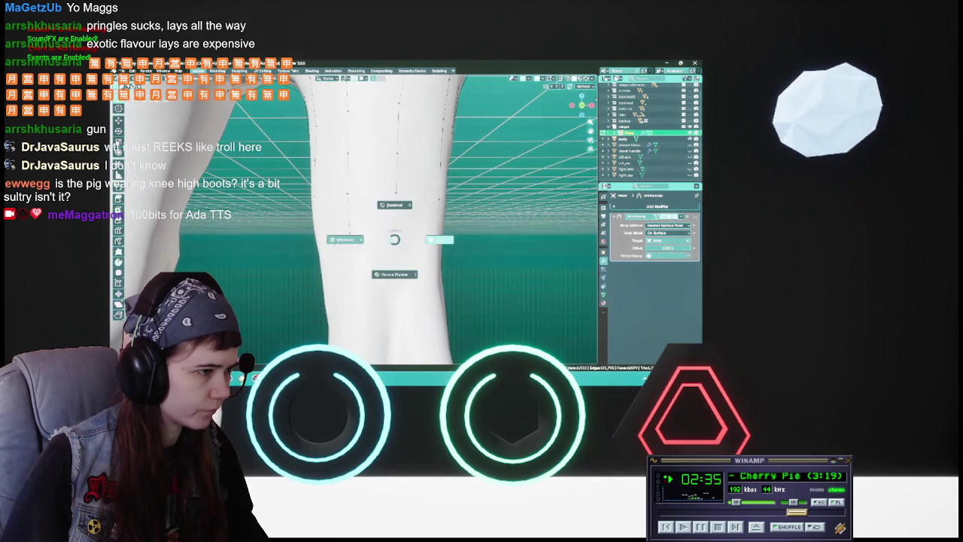
pyautogui.click(365, 256)
pyautogui.hotkey('alt', 'z')
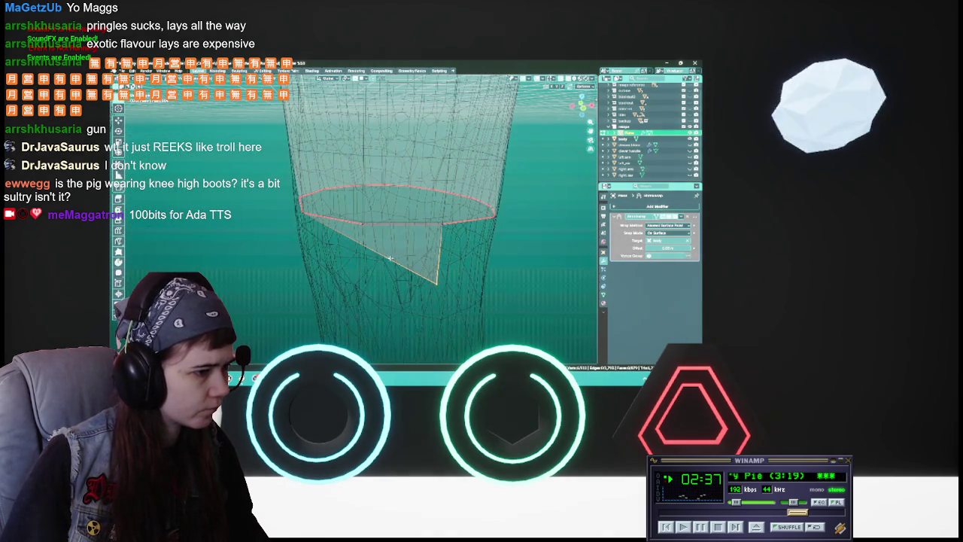
pyautogui.press('x')
pyautogui.click(393, 266)
pyautogui.hotkey('ctrl', 's')
pyautogui.moveTo(393, 266); pyautogui.dragTo(396, 248, button='middle')
# Return to Solid shading, save, and leave Edit Mode to view the result.
pyautogui.press('z')
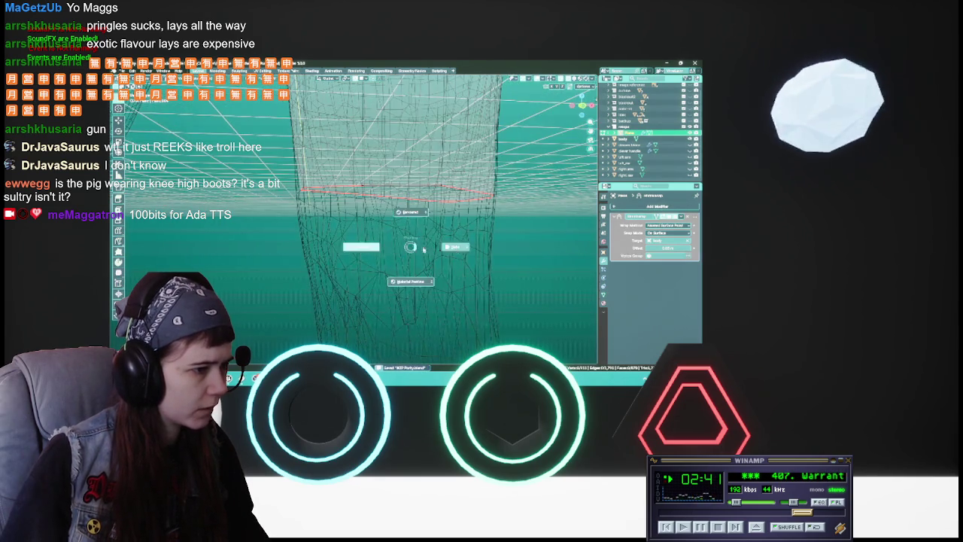
pyautogui.click(410, 282)
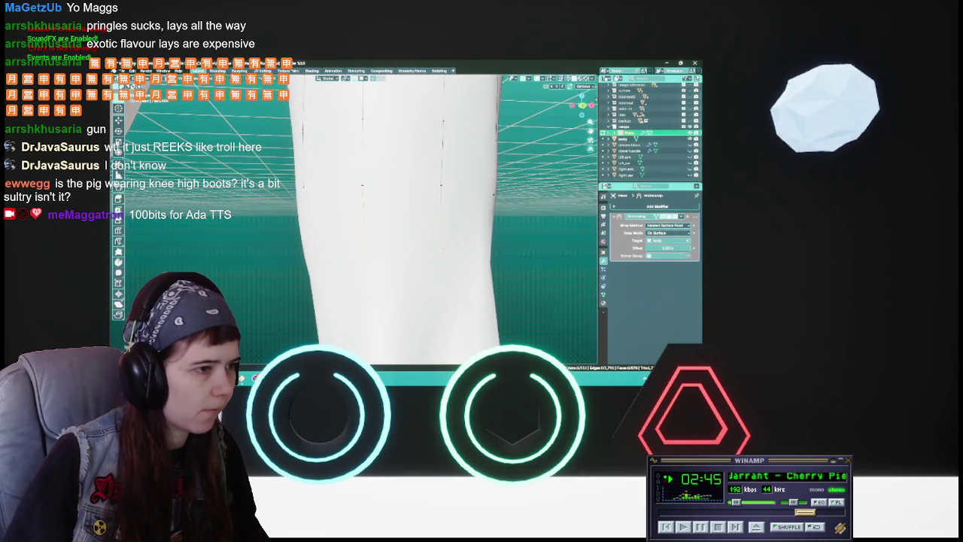
pyautogui.moveTo(422, 210); pyautogui.dragTo(398, 200, button='middle')
pyautogui.hotkey('ctrl', 's')
pyautogui.scroll(-2, 416, 225)
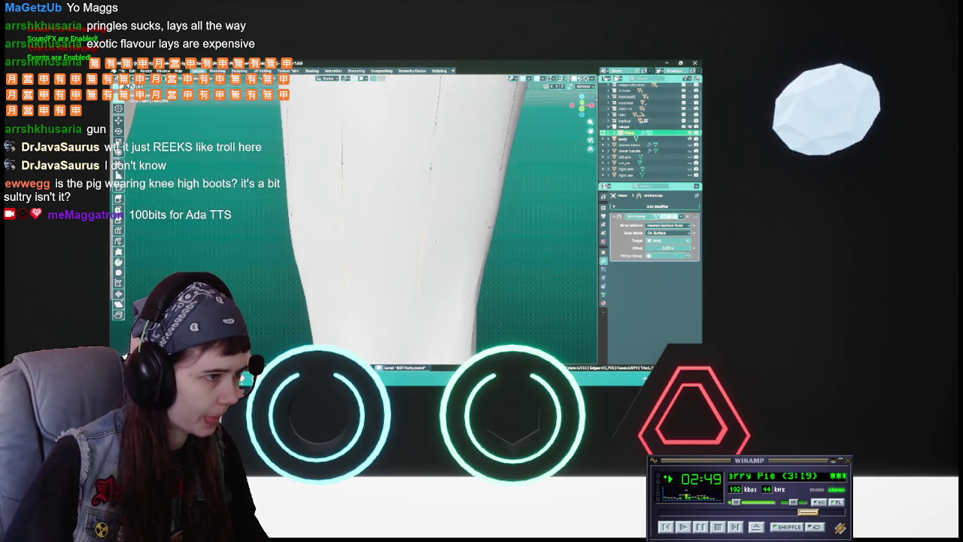
pyautogui.hotkey('alt', 'z')
pyautogui.moveTo(416, 248); pyautogui.dragTo(389, 240, button='middle')
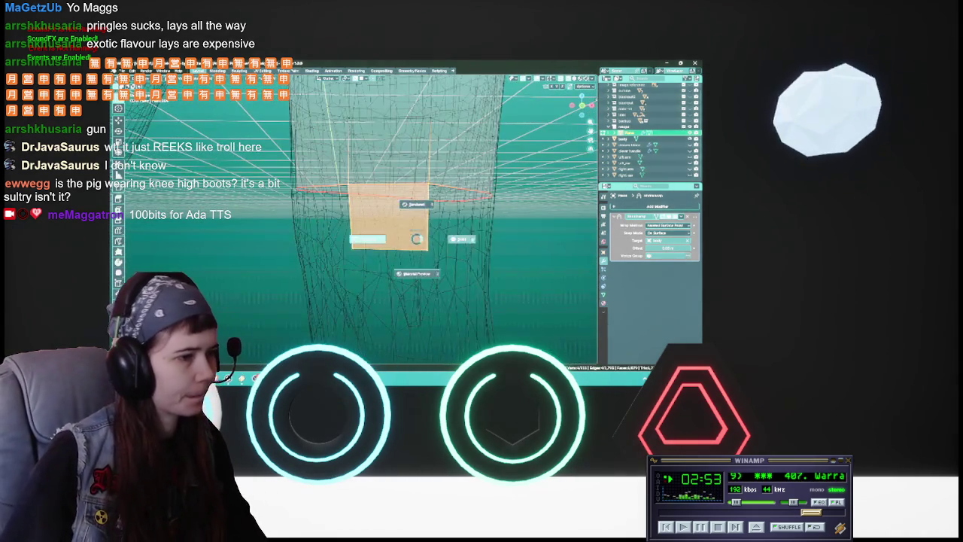
pyautogui.press('Tab')
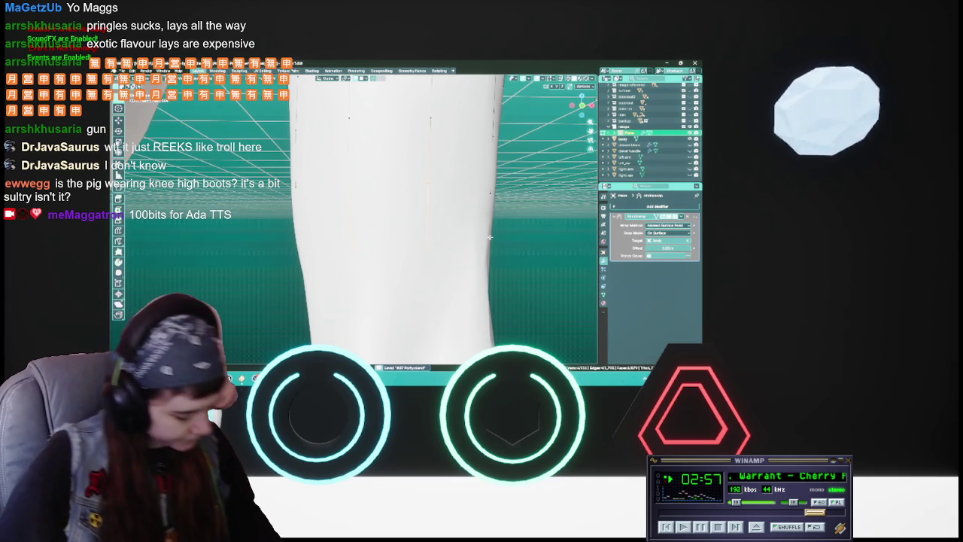
# Zoom in on the upper leg, snug the first selected vertices onto the body, and save.
pyautogui.moveTo(489, 236); pyautogui.dragTo(481, 182, button='middle')
pyautogui.scroll(-2, 423, 229)
pyautogui.scroll(-1, 424, 229)
pyautogui.scroll(-1, 424, 229)
pyautogui.scroll(-2, 424, 230)
pyautogui.moveTo(423, 229); pyautogui.dragTo(432, 219, button='middle')
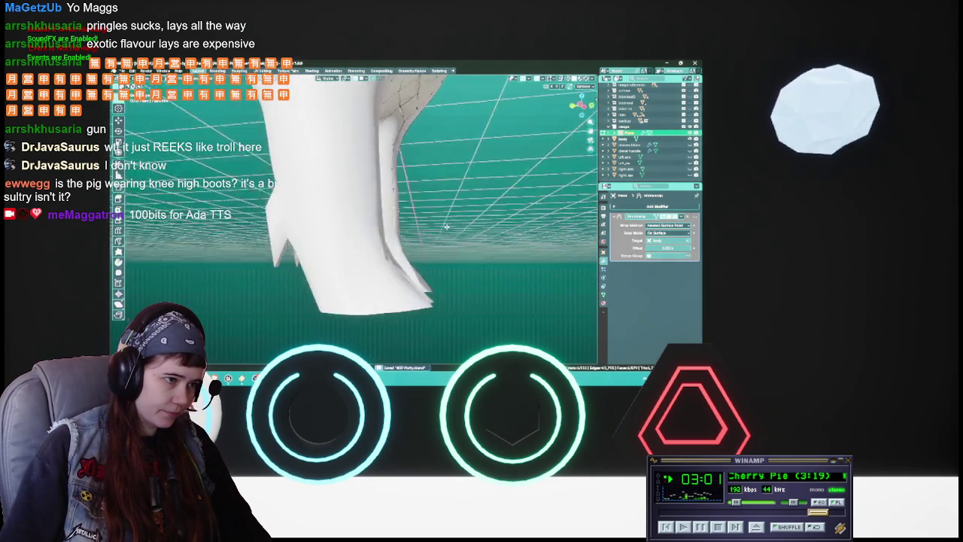
pyautogui.scroll(2, 424, 229)
pyautogui.scroll(2, 423, 229)
pyautogui.moveTo(423, 229)
pyautogui.mouseDown(button='middle')
pyautogui.moveTo(432, 218)
pyautogui.moveTo(349, 233)
pyautogui.mouseUp(button='middle')
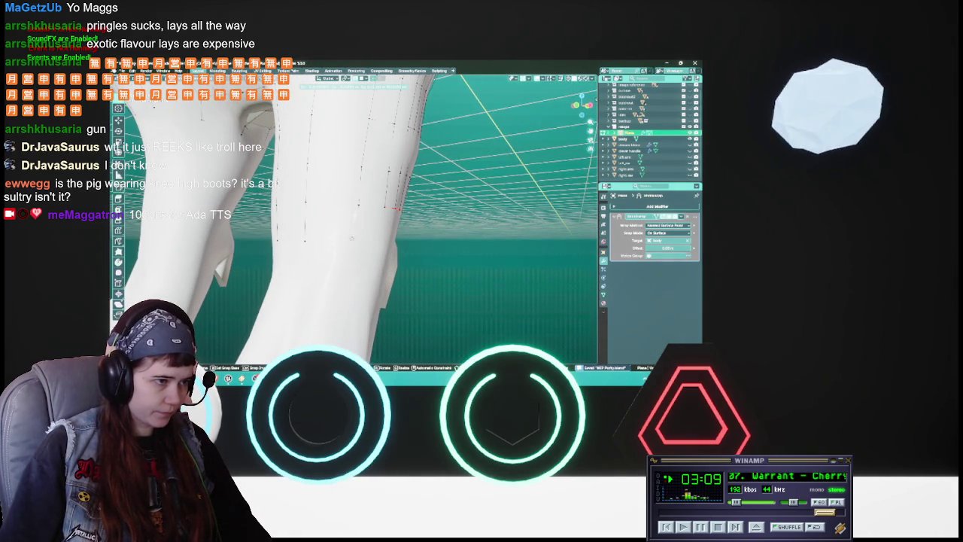
pyautogui.moveTo(394, 208); pyautogui.dragTo(443, 229, button='middle')
pyautogui.press('g')
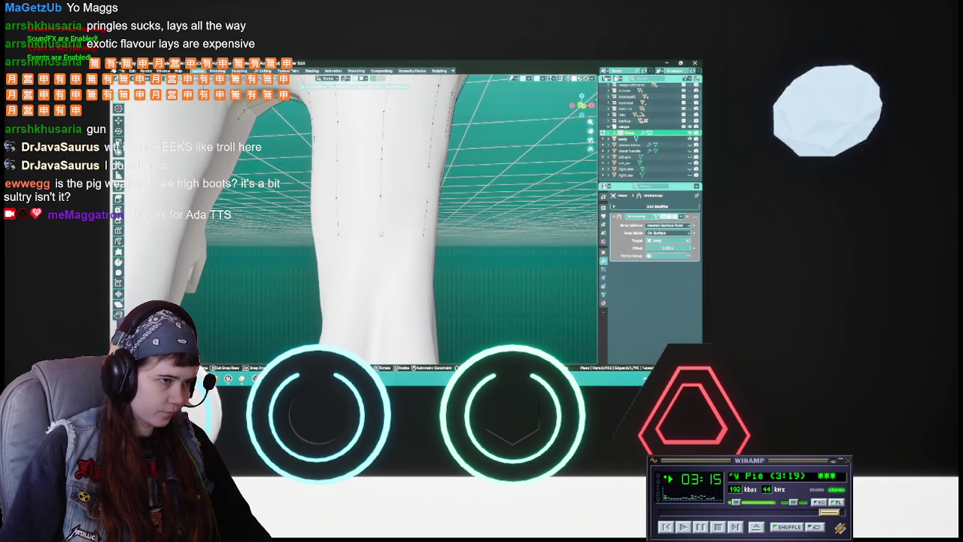
pyautogui.click(381, 233)
pyautogui.moveTo(381, 234)
pyautogui.mouseDown(button='middle')
pyautogui.moveTo(399, 197)
pyautogui.moveTo(421, 191)
pyautogui.moveTo(338, 235)
pyautogui.mouseUp(button='middle')
pyautogui.hotkey('ctrl', 's')
# Reposition four more strip vertices so they sit against the sculpted leg.
pyautogui.press('g')
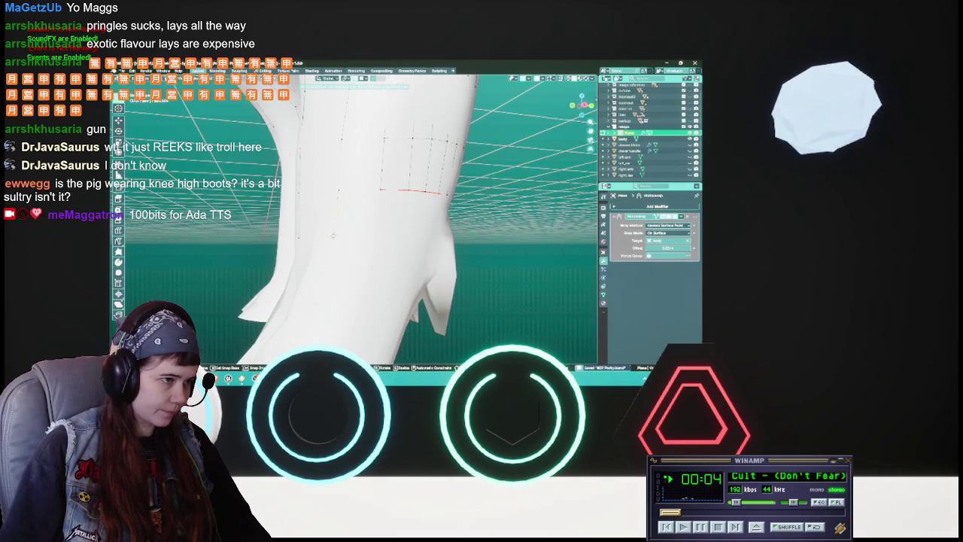
pyautogui.click(332, 235)
pyautogui.moveTo(332, 235); pyautogui.dragTo(339, 233, button='middle')
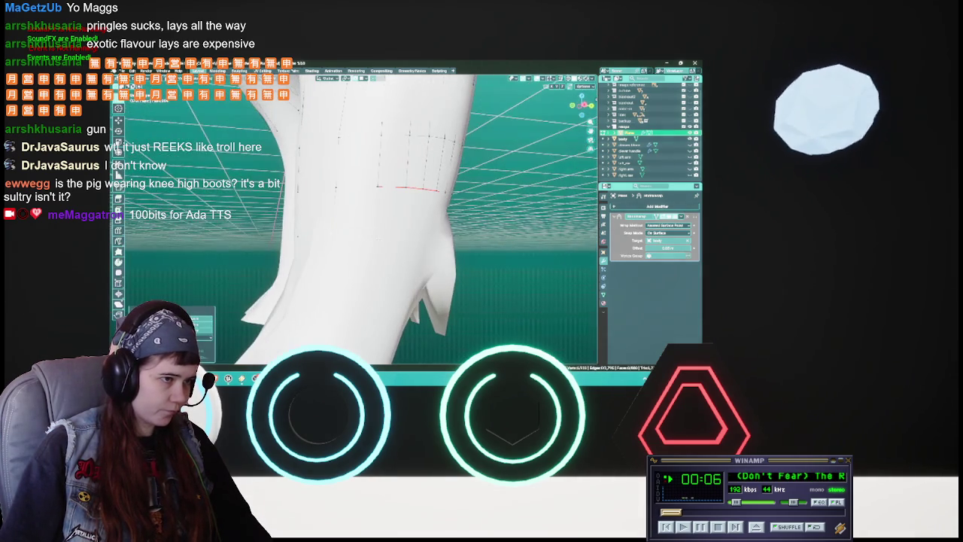
pyautogui.press('g')
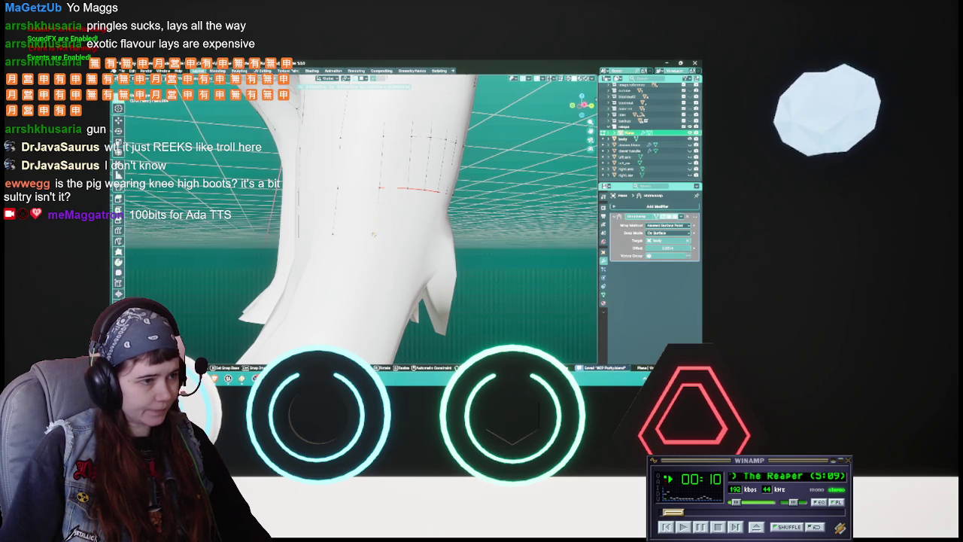
pyautogui.click(372, 234)
pyautogui.moveTo(372, 234); pyautogui.dragTo(380, 231, button='middle')
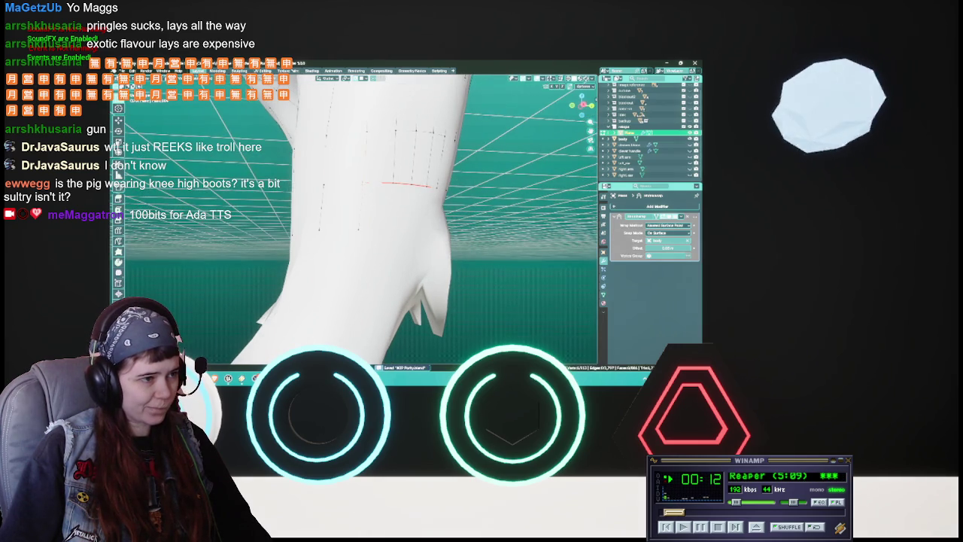
pyautogui.press('g')
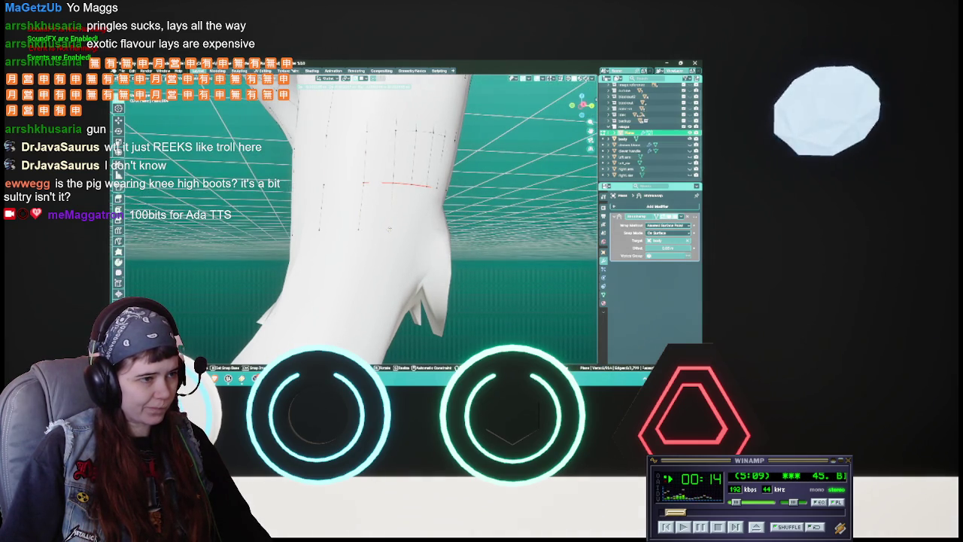
pyautogui.click(389, 228)
pyautogui.moveTo(389, 227); pyautogui.dragTo(375, 197, button='middle')
pyautogui.press('g')
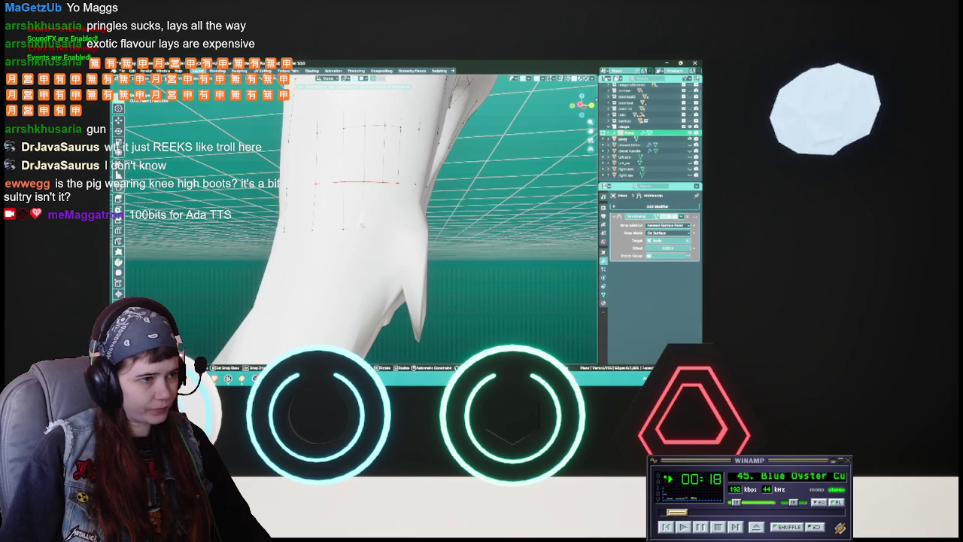
pyautogui.click(364, 227)
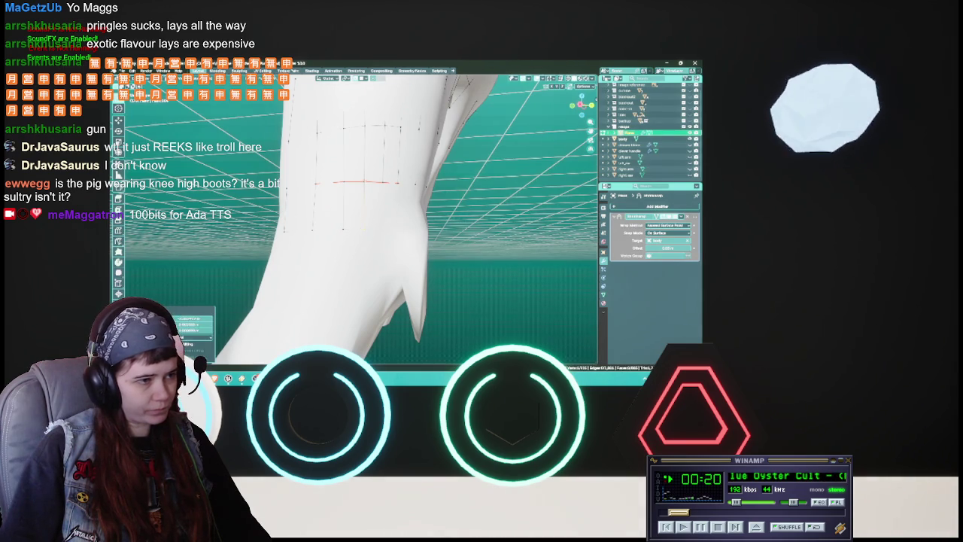
# Fine-tune the last leg vertices into place from new viewing angles.
pyautogui.press('g')
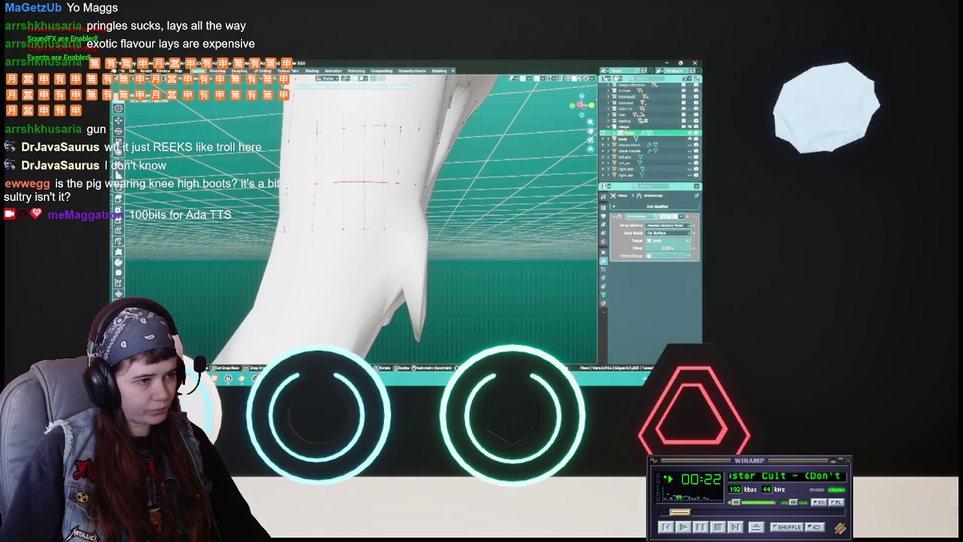
pyautogui.press('Return')
pyautogui.moveTo(361, 225); pyautogui.dragTo(413, 222, button='middle')
pyautogui.press('g')
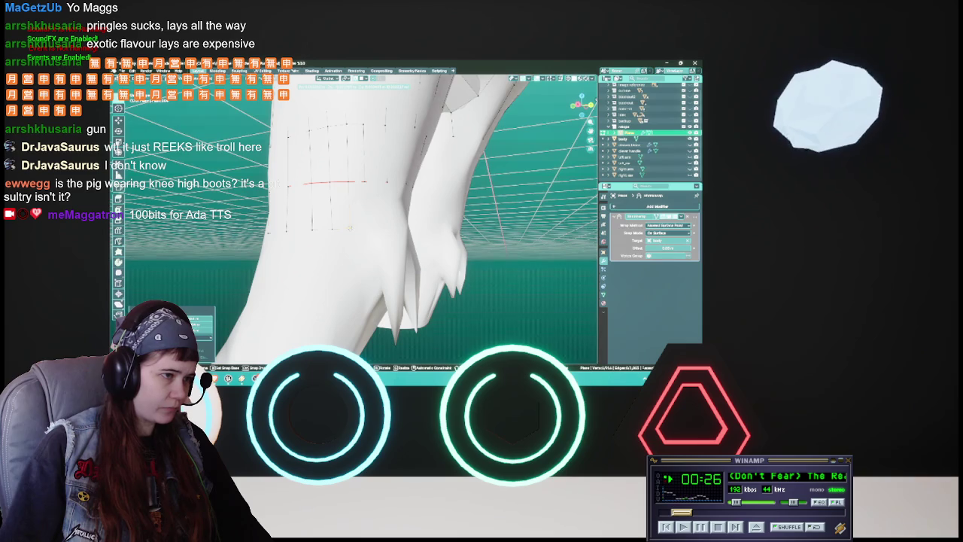
pyautogui.press('Return')
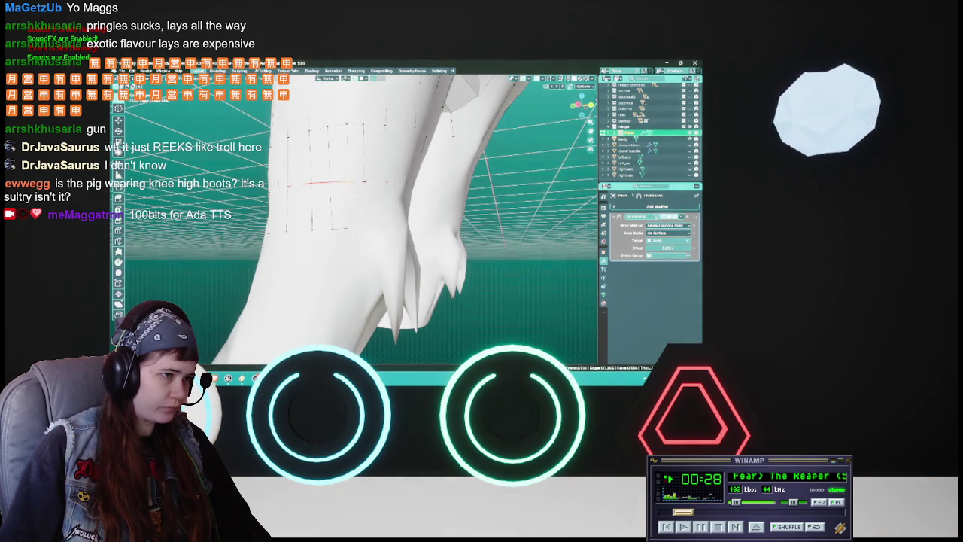
pyautogui.moveTo(343, 226); pyautogui.dragTo(351, 222, button='middle')
pyautogui.press('g')
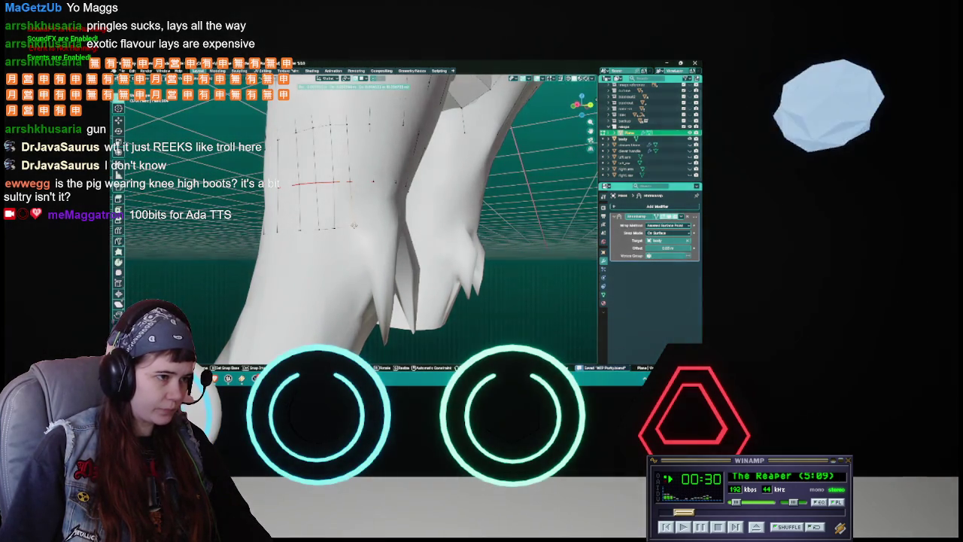
pyautogui.click(354, 225)
pyautogui.moveTo(353, 225)
pyautogui.mouseDown(button='middle')
pyautogui.moveTo(361, 223)
pyautogui.moveTo(353, 225)
pyautogui.mouseUp(button='middle')
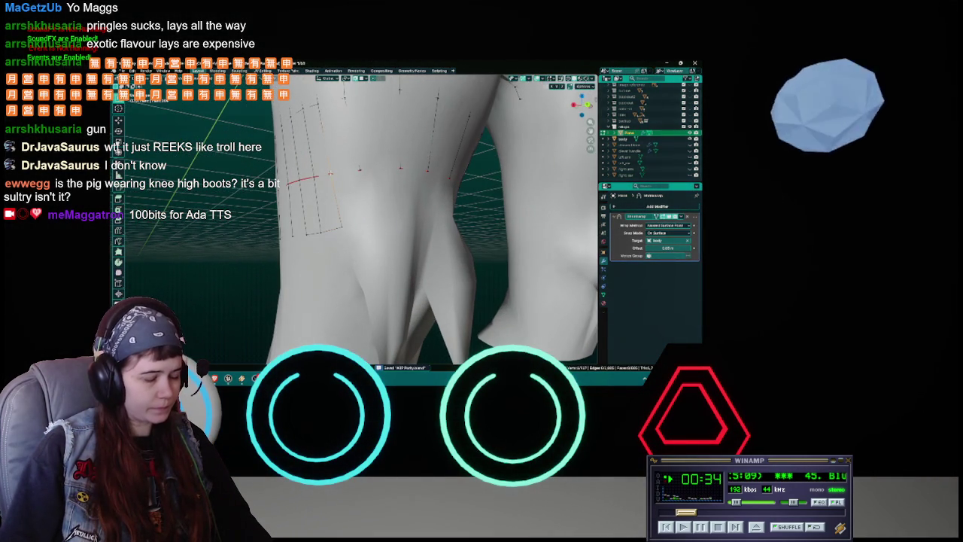
# Pull the first three thigh vertices onto the sculpted leg, saving the file along the way.
pyautogui.press('g')
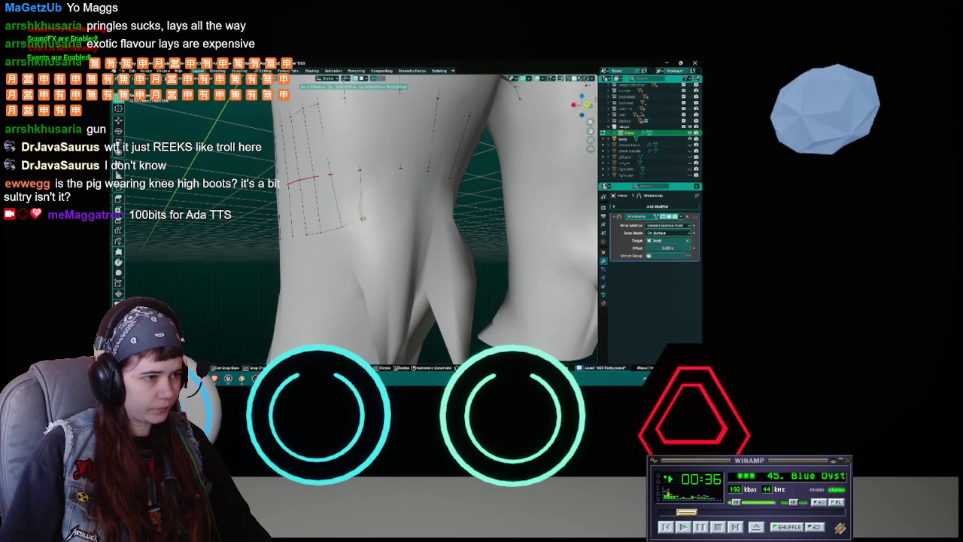
pyautogui.click(363, 217)
pyautogui.moveTo(363, 218); pyautogui.dragTo(353, 190, button='middle')
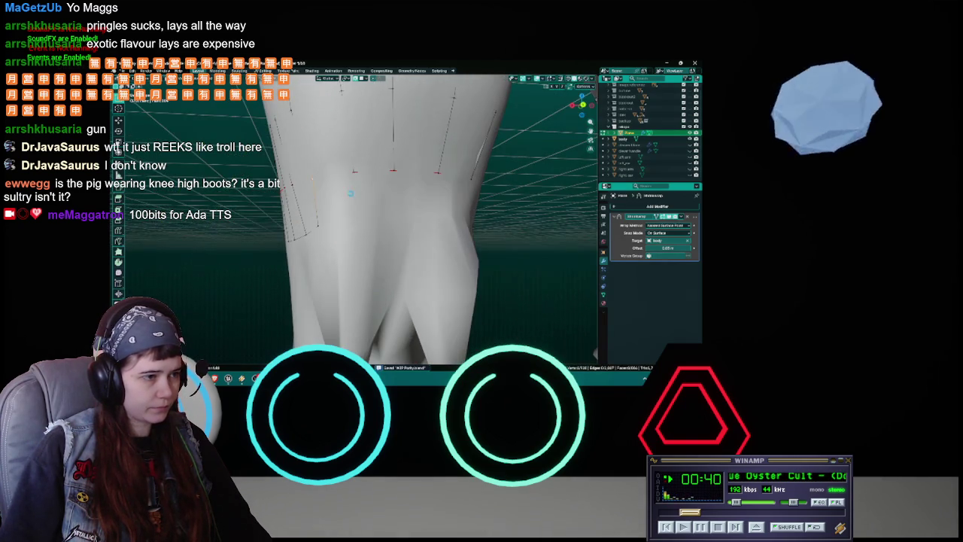
pyautogui.press('g')
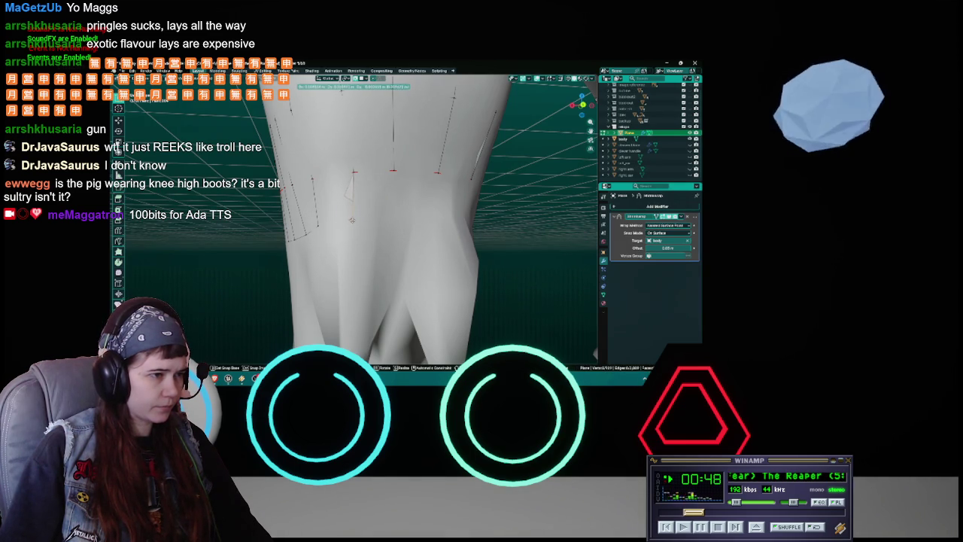
pyautogui.click(352, 220)
pyautogui.moveTo(352, 220)
pyautogui.mouseDown(button='middle')
pyautogui.moveTo(333, 210)
pyautogui.moveTo(370, 184)
pyautogui.mouseUp(button='middle')
pyautogui.hotkey('ctrl', 's')
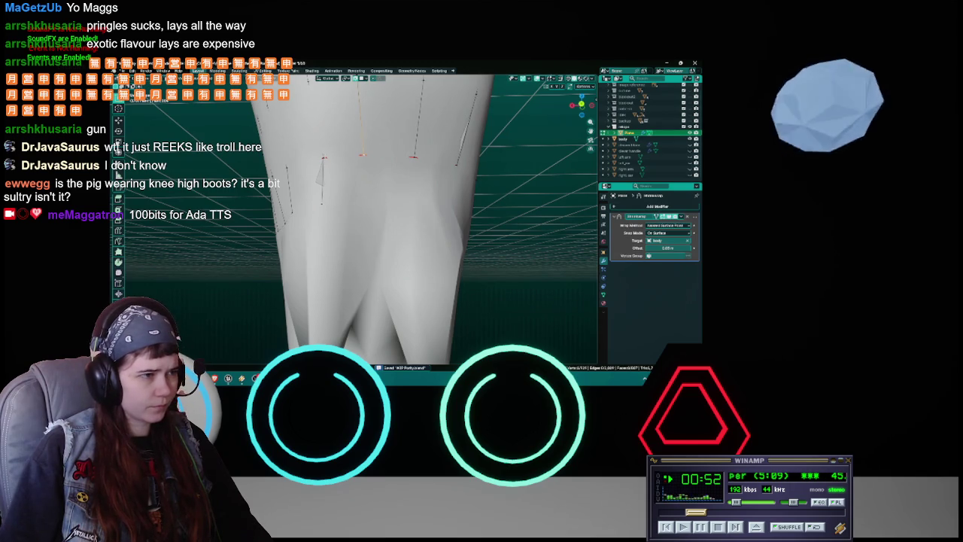
pyautogui.press('g')
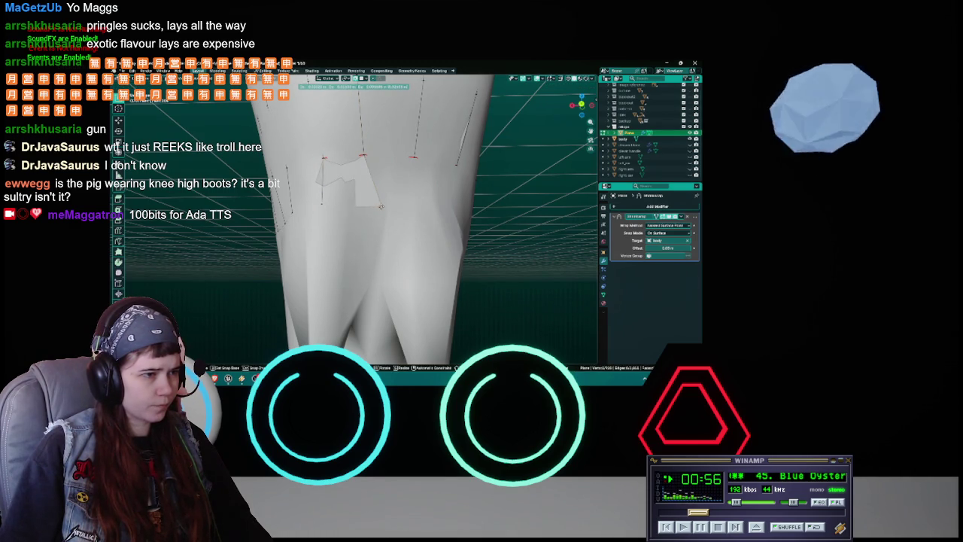
pyautogui.click(382, 206)
pyautogui.moveTo(381, 206)
pyautogui.mouseDown(button='middle')
pyautogui.moveTo(374, 224)
pyautogui.moveTo(339, 218)
pyautogui.mouseUp(button='middle')
pyautogui.scroll(3, 374, 224)
pyautogui.hotkey('ctrl', 's')
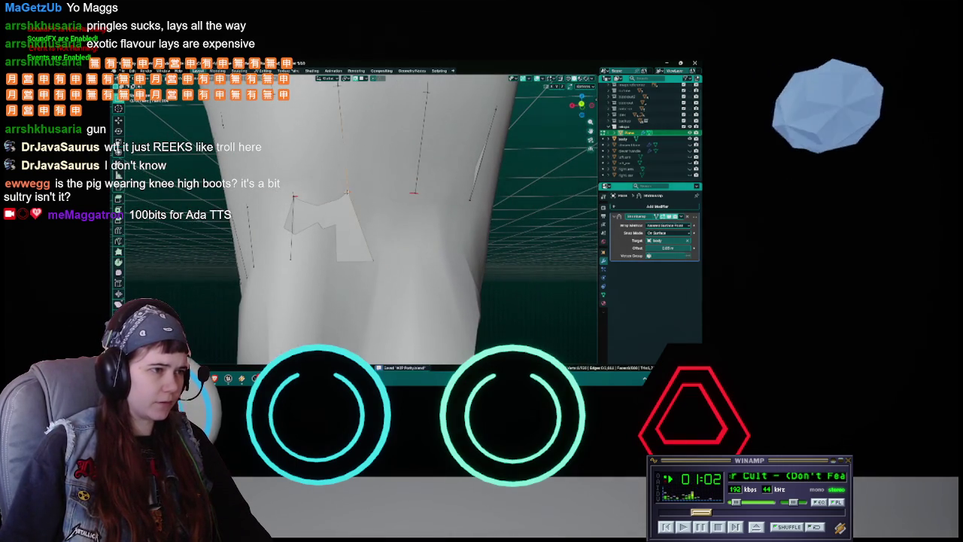
# Shift the leg geometry up and right, then fine-tune several more thigh vertices.
pyautogui.press('g')
pyautogui.click(370, 194)
pyautogui.moveTo(369, 194)
pyautogui.mouseDown(button='middle')
pyautogui.moveTo(367, 248)
pyautogui.moveTo(363, 215)
pyautogui.mouseUp(button='middle')
pyautogui.press('g')
pyautogui.click(367, 249)
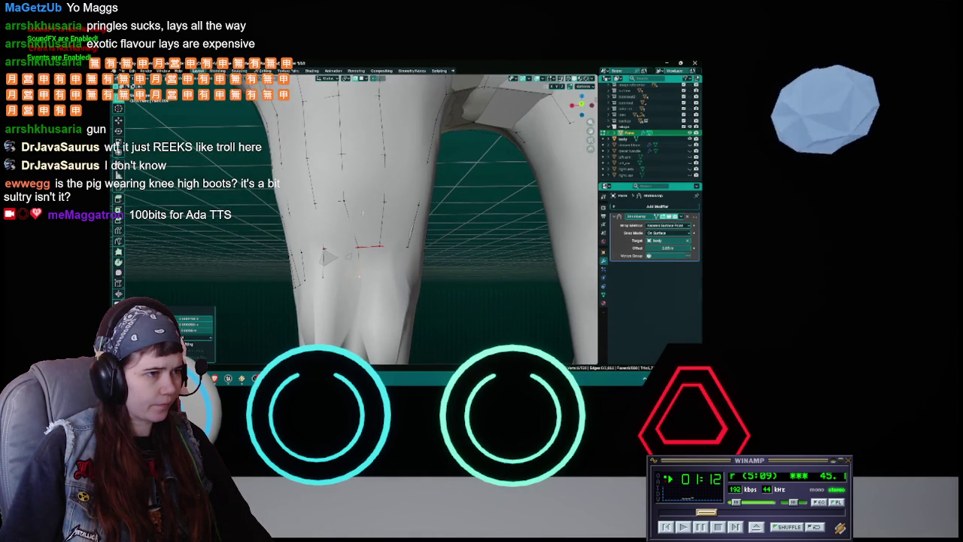
pyautogui.press('g')
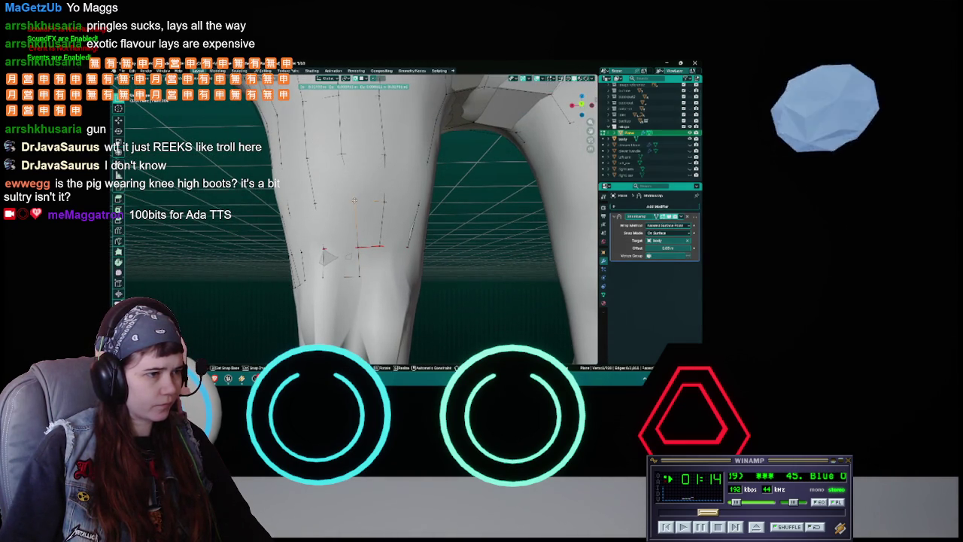
pyautogui.click(354, 201)
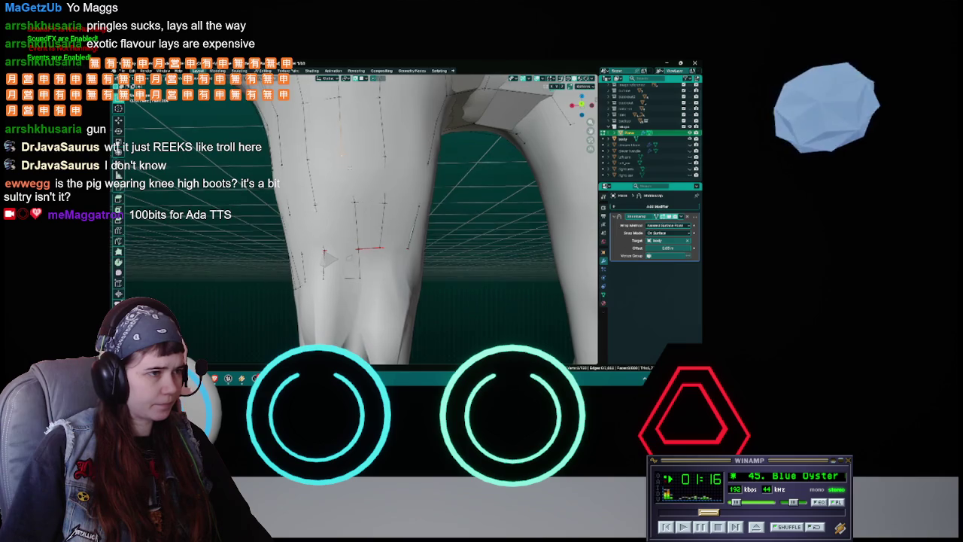
pyautogui.moveTo(353, 200); pyautogui.dragTo(351, 189, button='middle')
pyautogui.press('g')
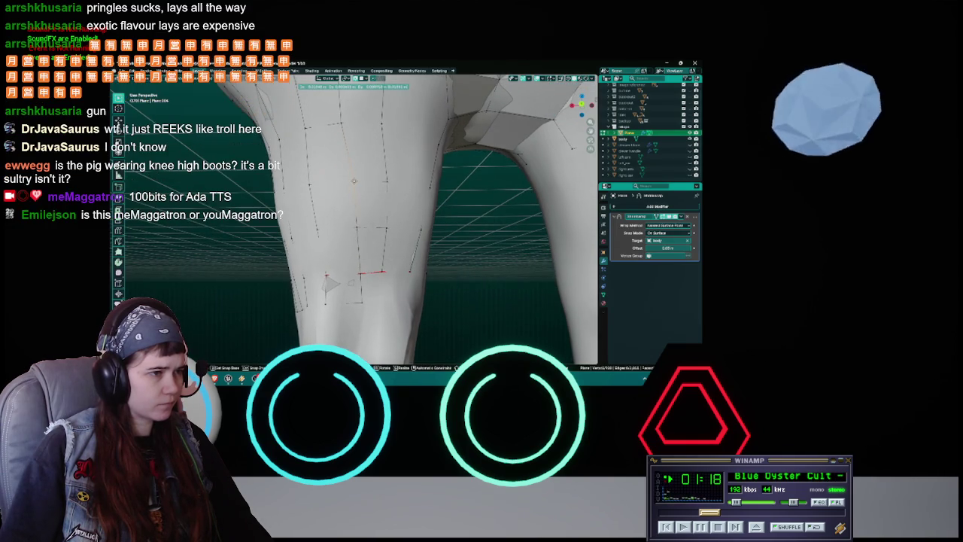
pyautogui.click(353, 181)
pyautogui.press('g')
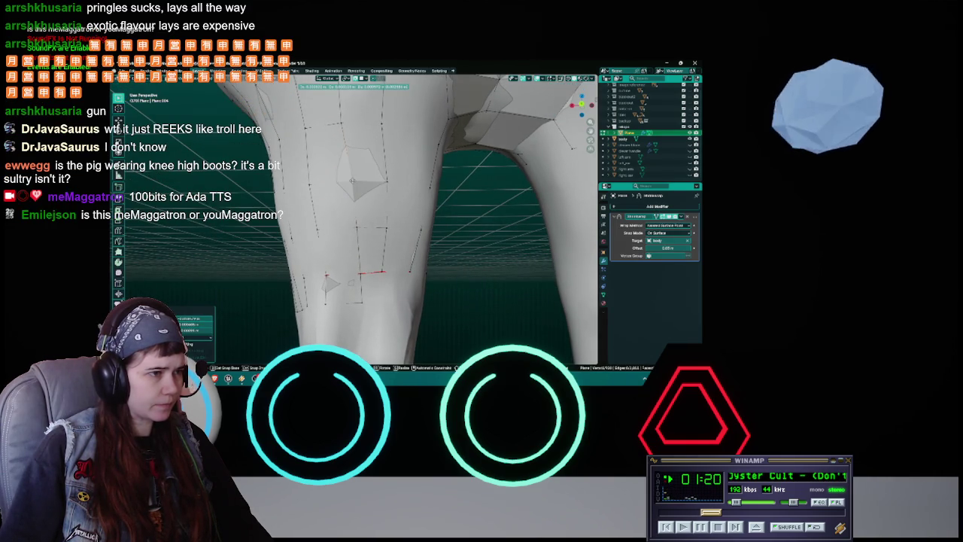
pyautogui.click(353, 181)
pyautogui.moveTo(353, 182); pyautogui.dragTo(348, 184, button='middle')
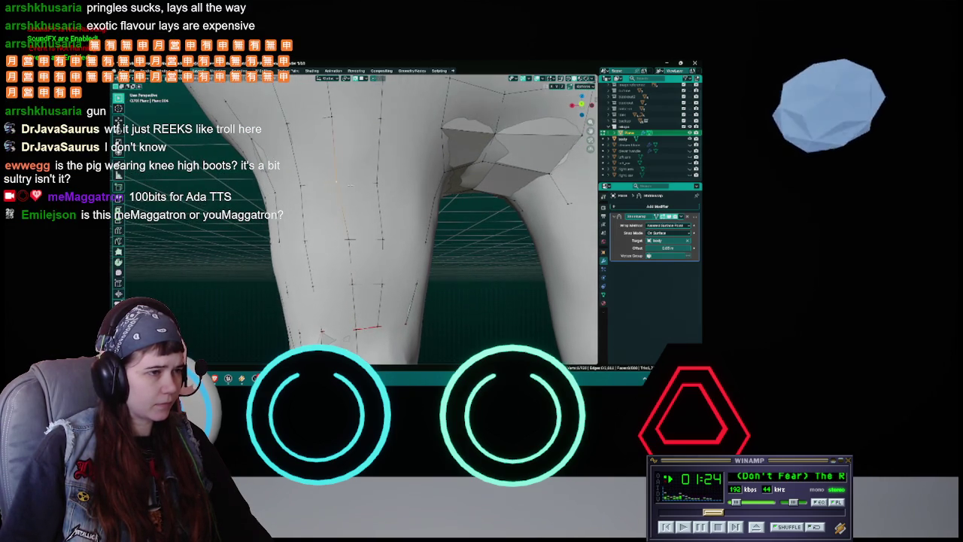
# Reposition vertices near the crotch and at the top of the legs against the body.
pyautogui.press('g')
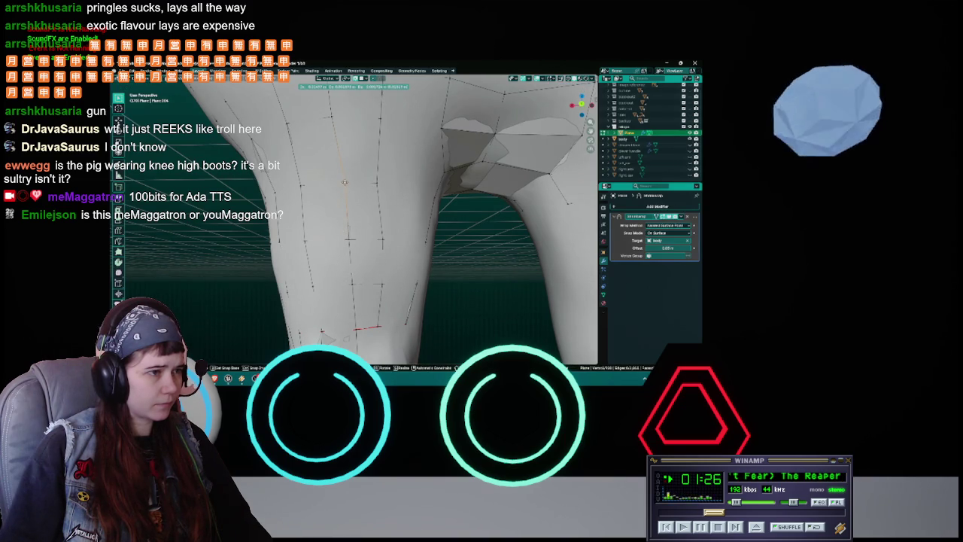
pyautogui.click(344, 181)
pyautogui.moveTo(344, 181)
pyautogui.mouseDown(button='middle')
pyautogui.moveTo(338, 142)
pyautogui.moveTo(351, 200)
pyautogui.mouseUp(button='middle')
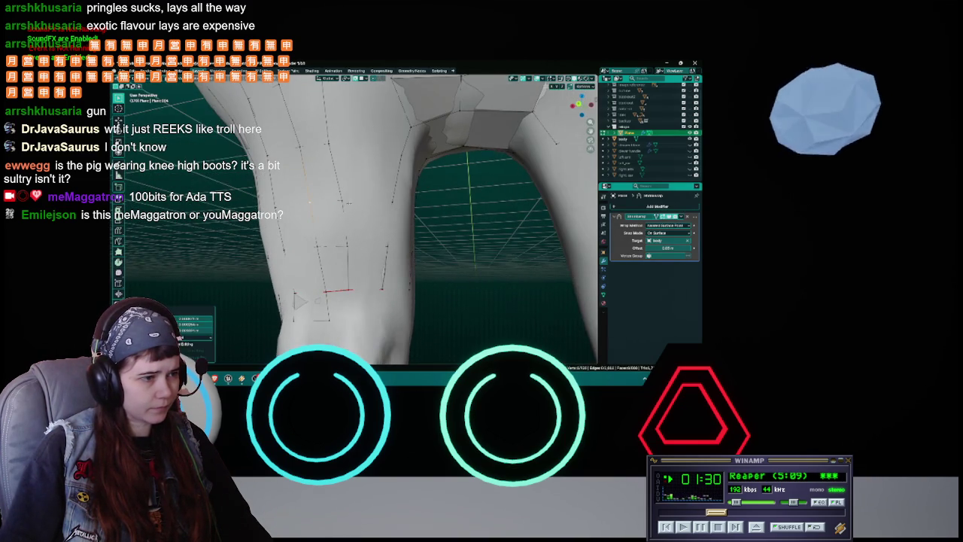
pyautogui.press('g')
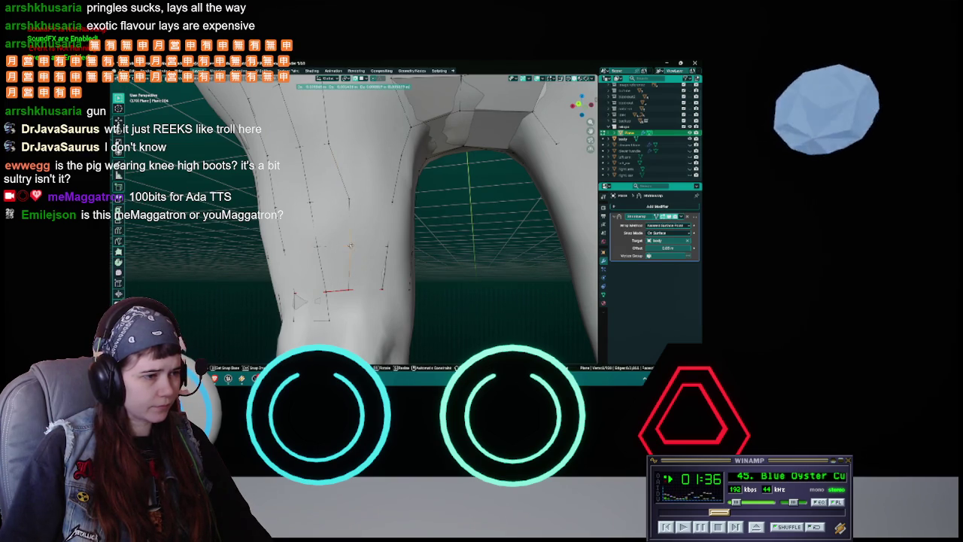
pyautogui.click(351, 244)
pyautogui.moveTo(351, 244); pyautogui.dragTo(350, 203, button='middle')
pyautogui.press('g')
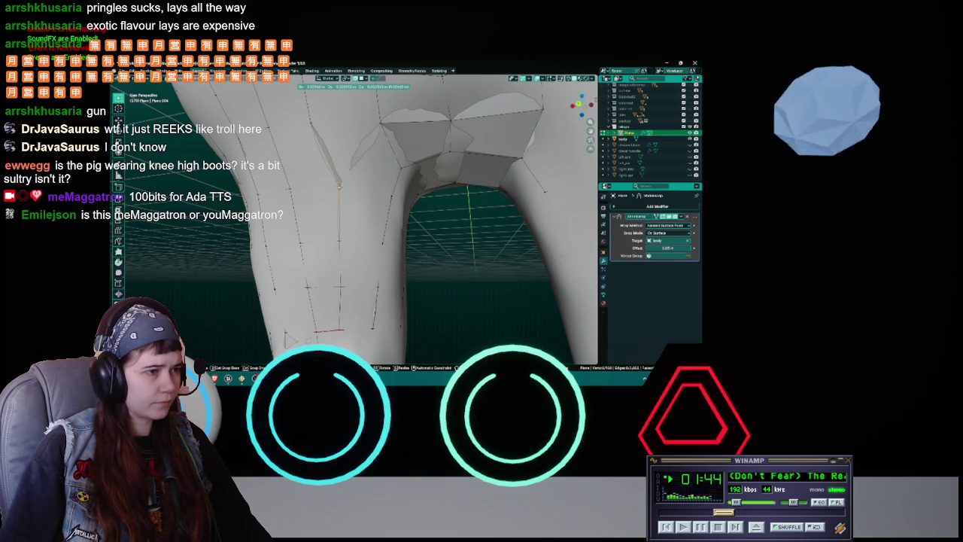
pyautogui.click(342, 187)
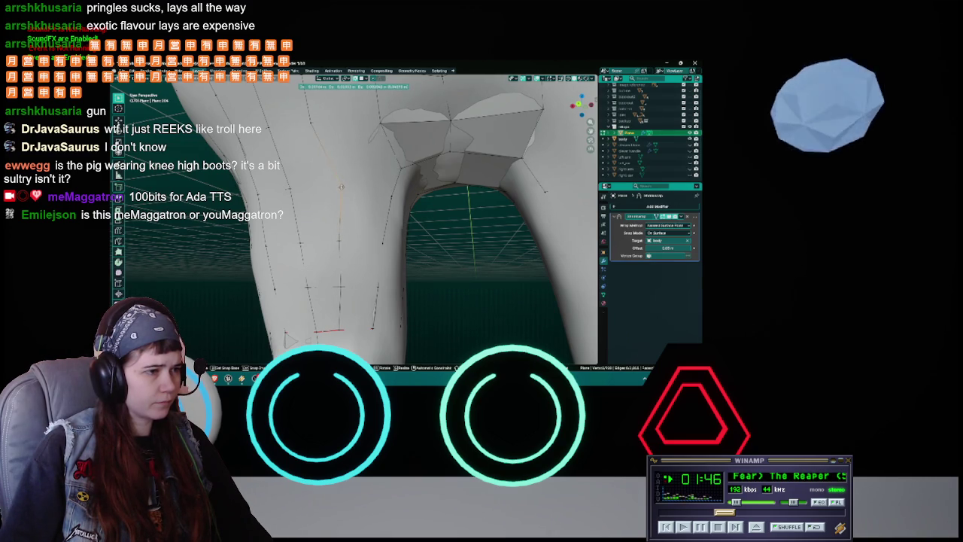
pyautogui.moveTo(342, 186)
pyautogui.mouseDown(button='middle')
pyautogui.moveTo(373, 194)
pyautogui.moveTo(325, 175)
pyautogui.mouseUp(button='middle')
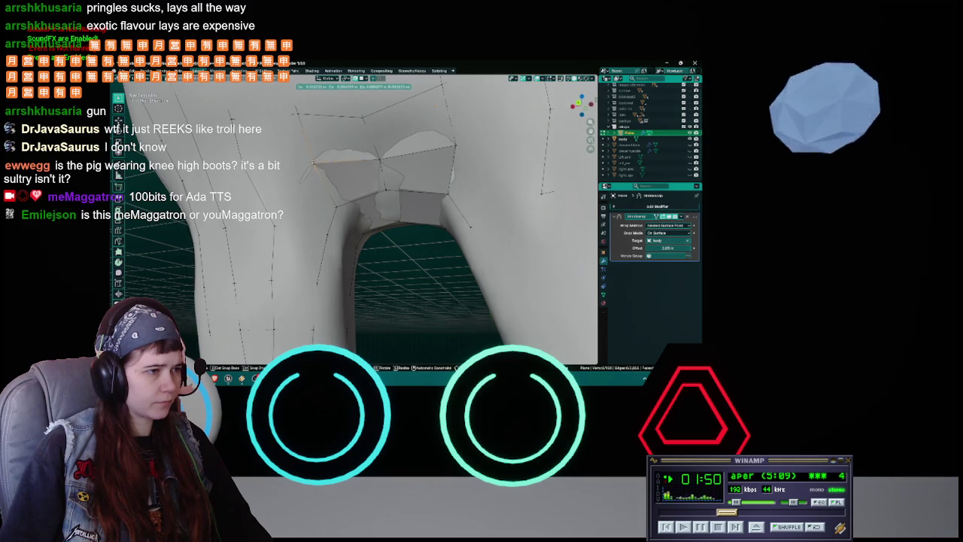
pyautogui.moveTo(315, 162)
pyautogui.mouseDown(button='middle')
pyautogui.moveTo(350, 188)
pyautogui.moveTo(407, 181)
pyautogui.mouseUp(button='middle')
pyautogui.click(352, 188)
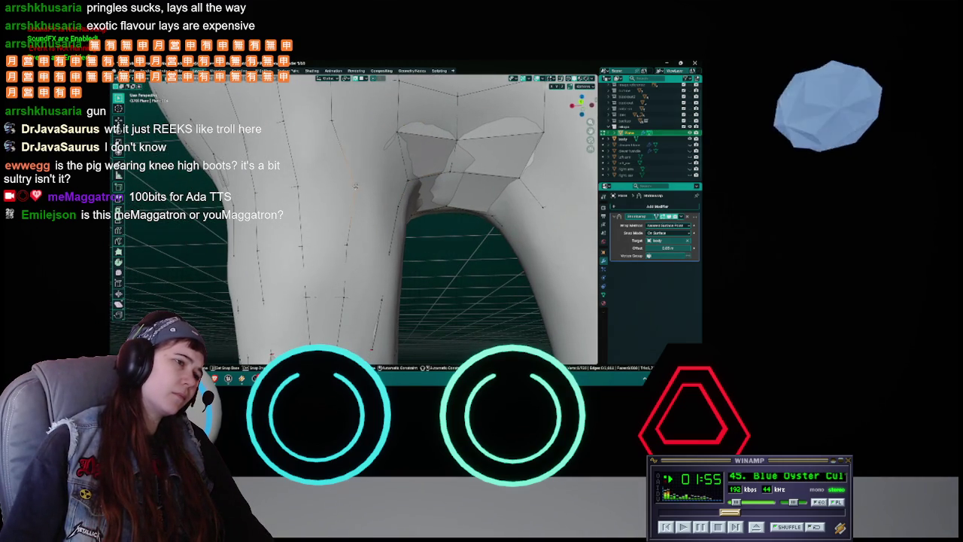
# Move four more leg vertices to form a horizontal row across the front of the thigh.
pyautogui.press('g')
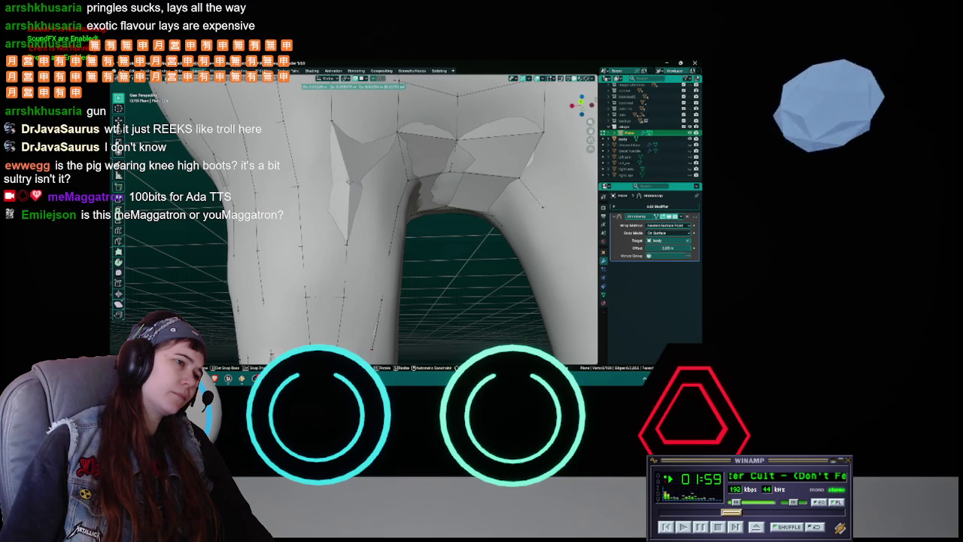
pyautogui.click(350, 181)
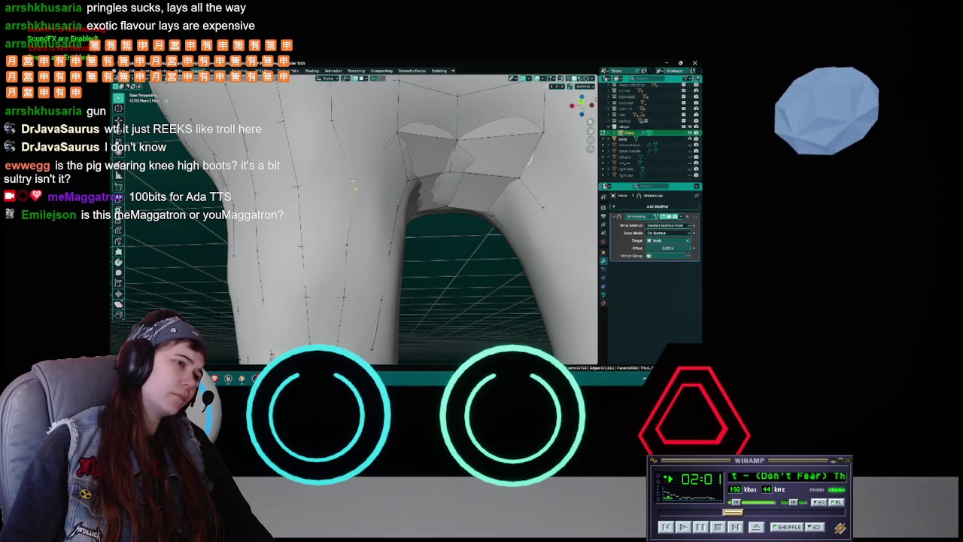
pyautogui.press('g')
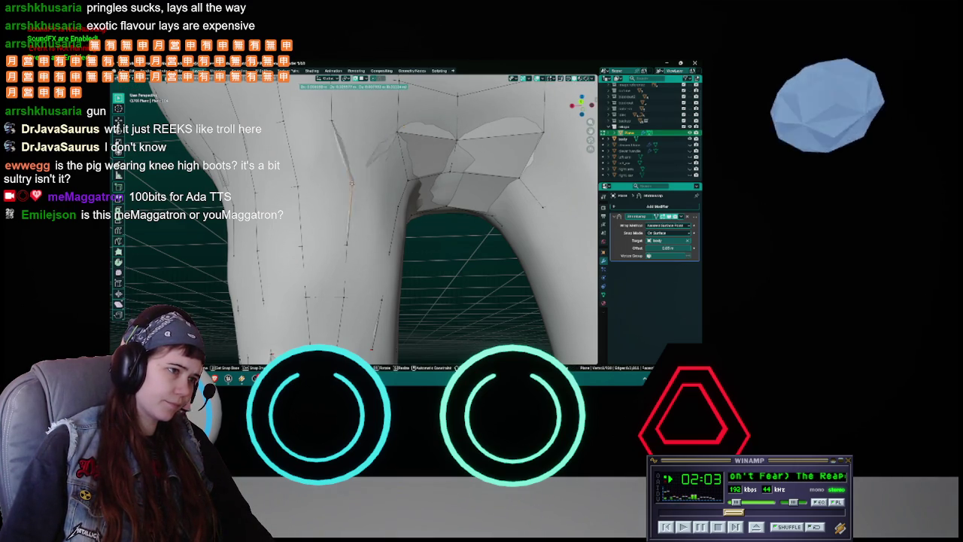
pyautogui.click(351, 181)
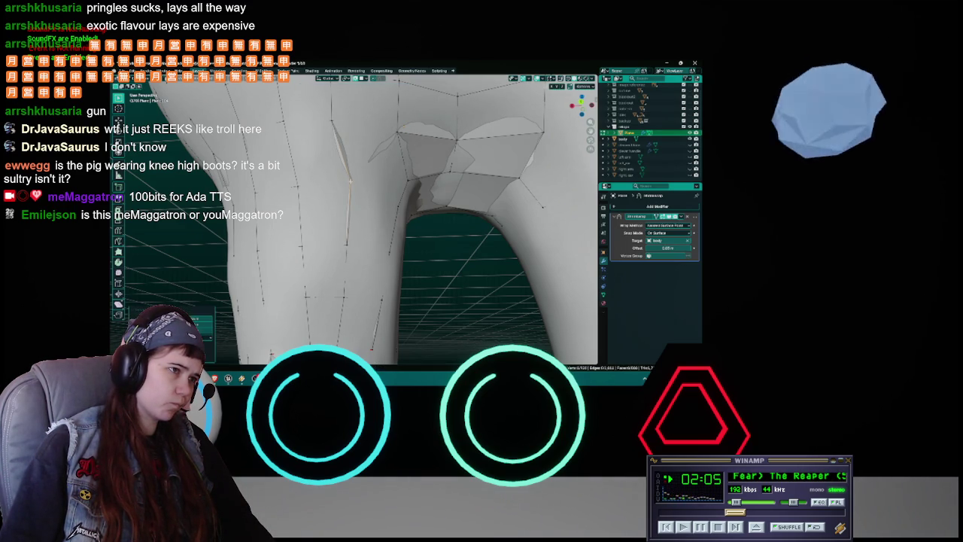
pyautogui.press('g')
pyautogui.click(333, 117)
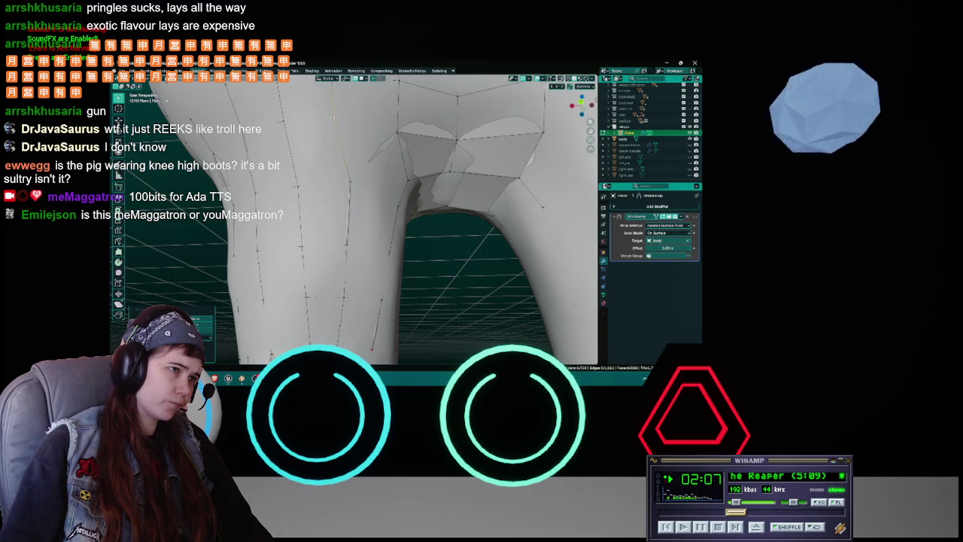
pyautogui.press('g')
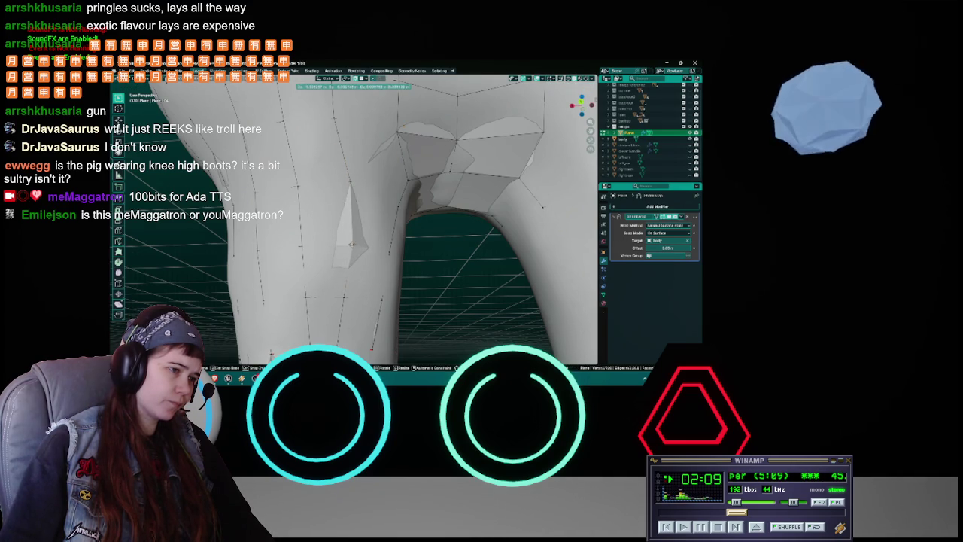
pyautogui.click(350, 244)
# Tuck the vertices around the knee snugly onto the sculpted leg.
pyautogui.moveTo(349, 245); pyautogui.dragTo(391, 199, button='middle')
pyautogui.press('g')
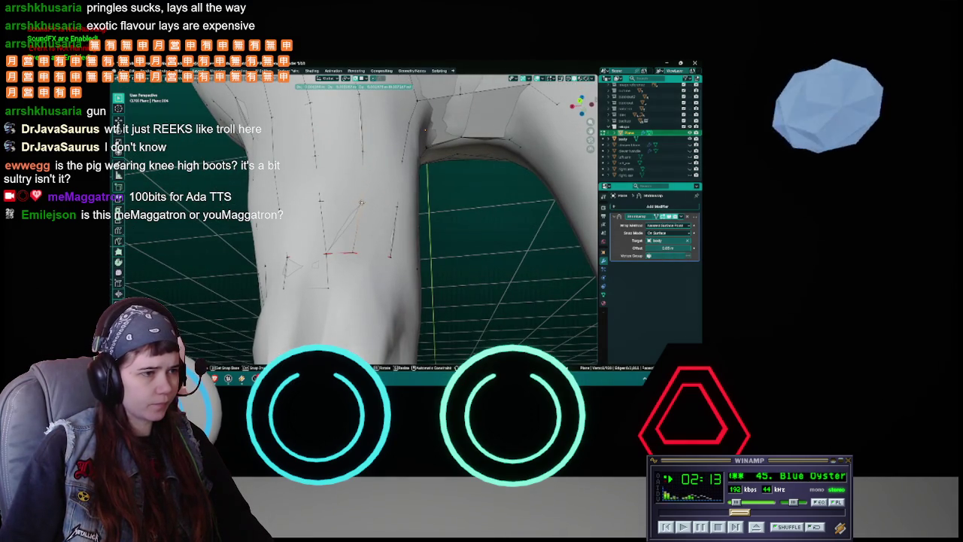
pyautogui.click(361, 203)
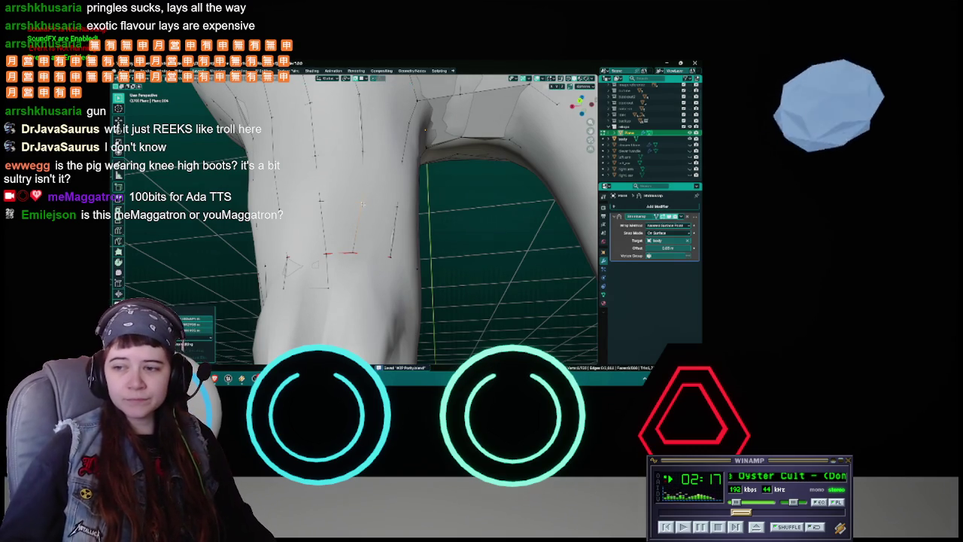
pyautogui.moveTo(363, 204); pyautogui.dragTo(383, 211, button='middle')
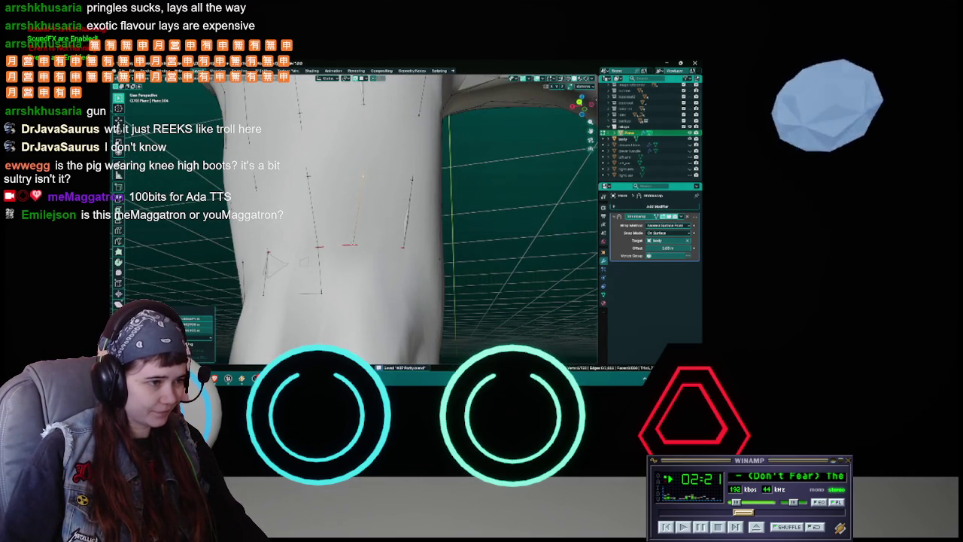
pyautogui.press('g')
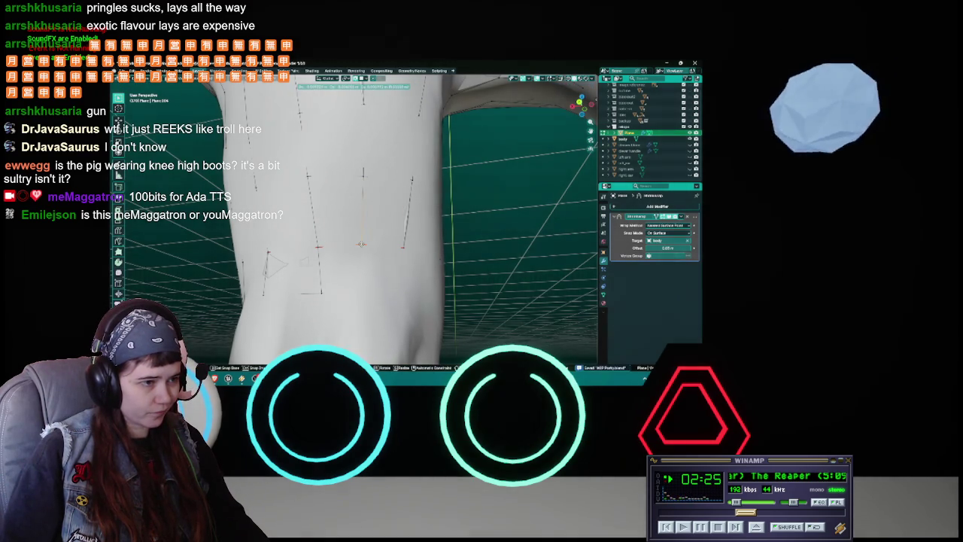
pyautogui.click(361, 243)
pyautogui.moveTo(361, 243)
pyautogui.mouseDown(button='middle')
pyautogui.moveTo(385, 178)
pyautogui.moveTo(405, 215)
pyautogui.moveTo(382, 237)
pyautogui.moveTo(385, 224)
pyautogui.mouseUp(button='middle')
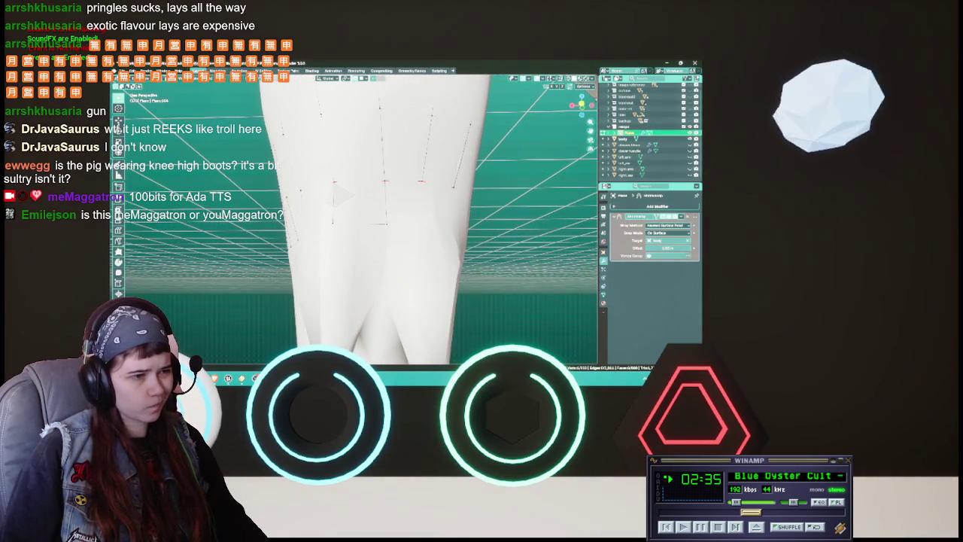
# Inspect the lower legs from another side and save WIP Party.blend.
pyautogui.moveTo(342, 194); pyautogui.dragTo(342, 202, button='middle')
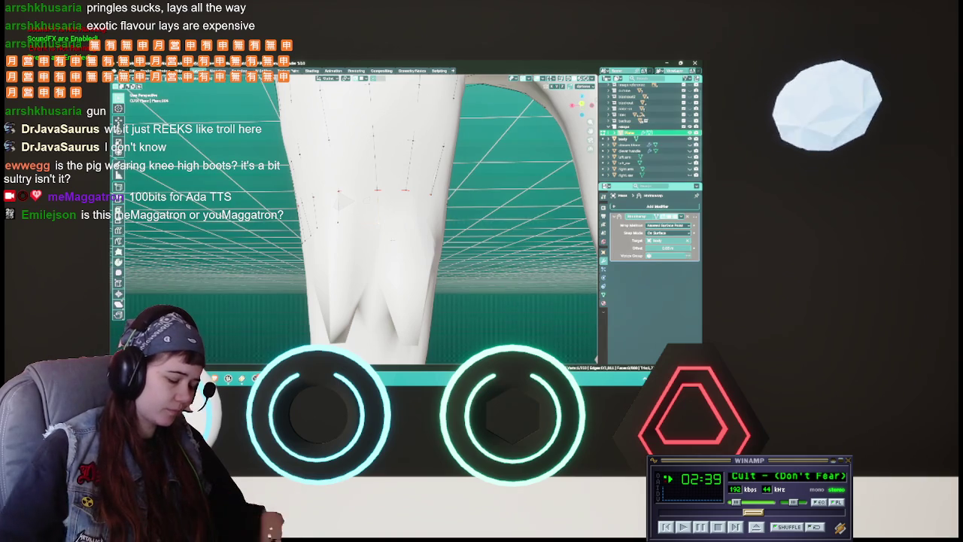
pyautogui.moveTo(338, 196)
pyautogui.mouseDown(button='middle')
pyautogui.moveTo(419, 159)
pyautogui.moveTo(391, 150)
pyautogui.moveTo(421, 158)
pyautogui.mouseUp(button='middle')
pyautogui.hotkey('ctrl', 's')
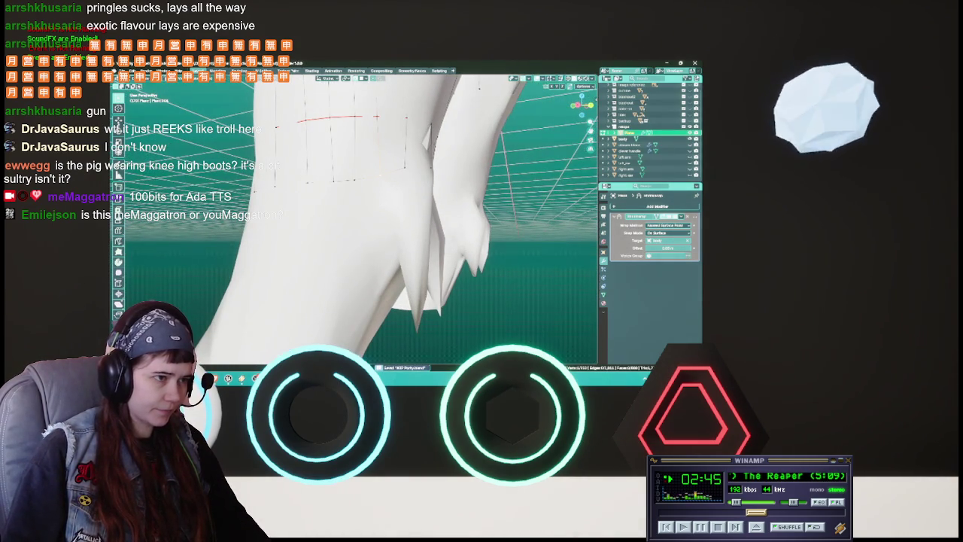
# Move three lower-leg vertices so the strips follow the body surface.
pyautogui.press('g')
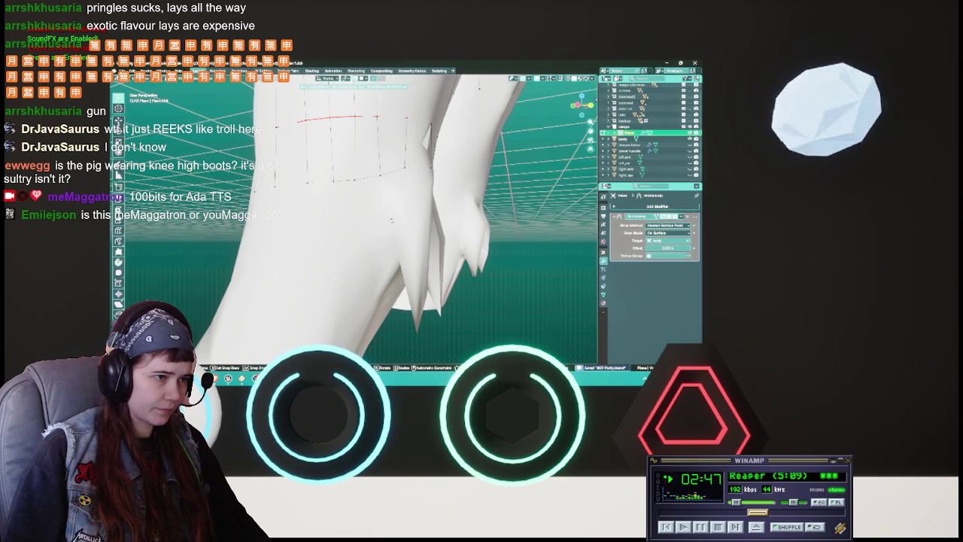
pyautogui.click(393, 224)
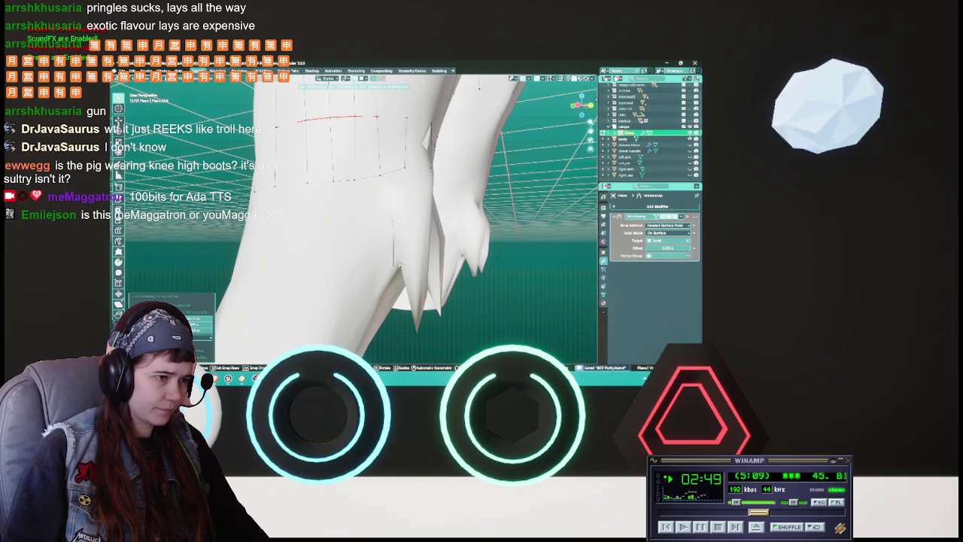
pyautogui.moveTo(397, 228)
pyautogui.mouseDown(button='middle')
pyautogui.moveTo(374, 242)
pyautogui.moveTo(381, 224)
pyautogui.moveTo(422, 200)
pyautogui.moveTo(412, 213)
pyautogui.moveTo(369, 182)
pyautogui.moveTo(375, 192)
pyautogui.mouseUp(button='middle')
pyautogui.press('g')
pyautogui.click(374, 247)
pyautogui.press('g')
pyautogui.click(426, 194)
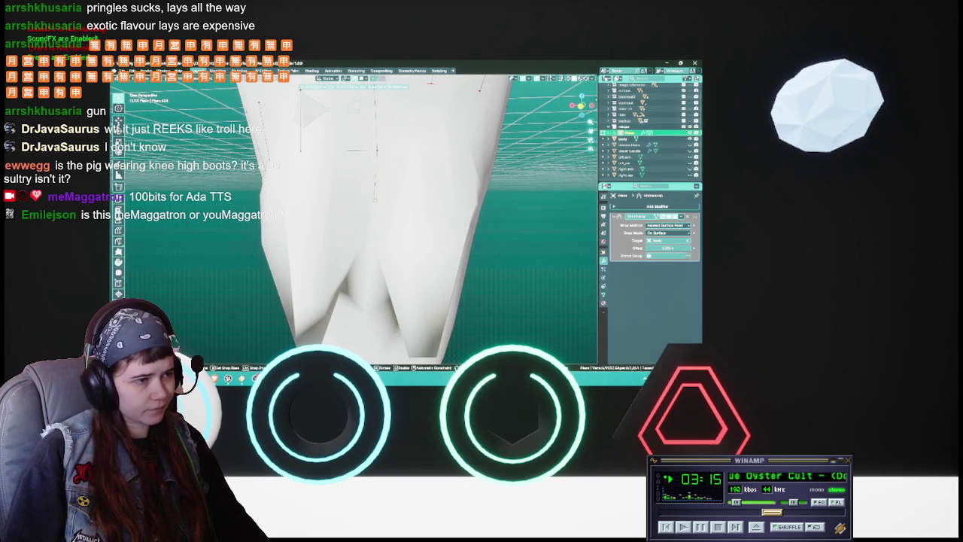
# Place a lower-leg strip vertex and save WIP Party.blend.
pyautogui.click(376, 200)
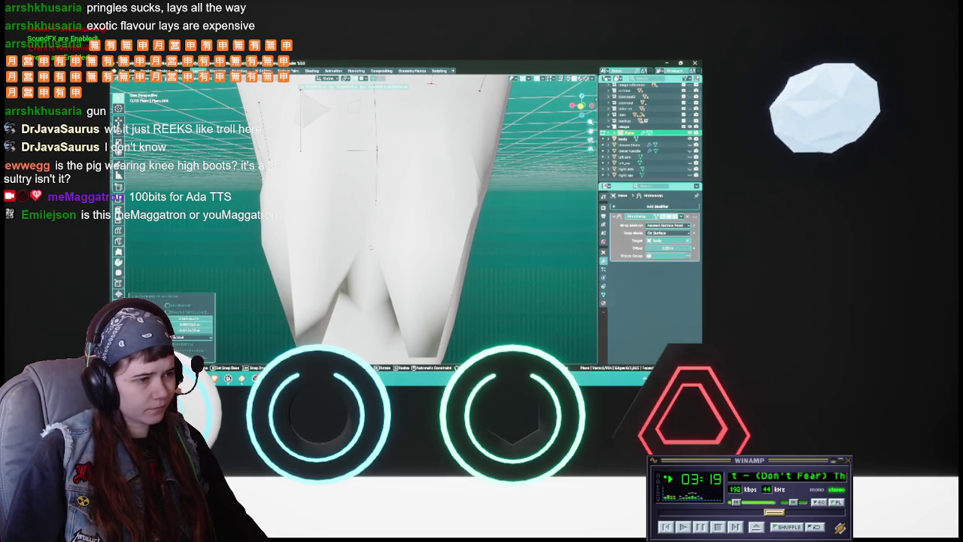
pyautogui.moveTo(370, 243); pyautogui.dragTo(381, 159, button='middle')
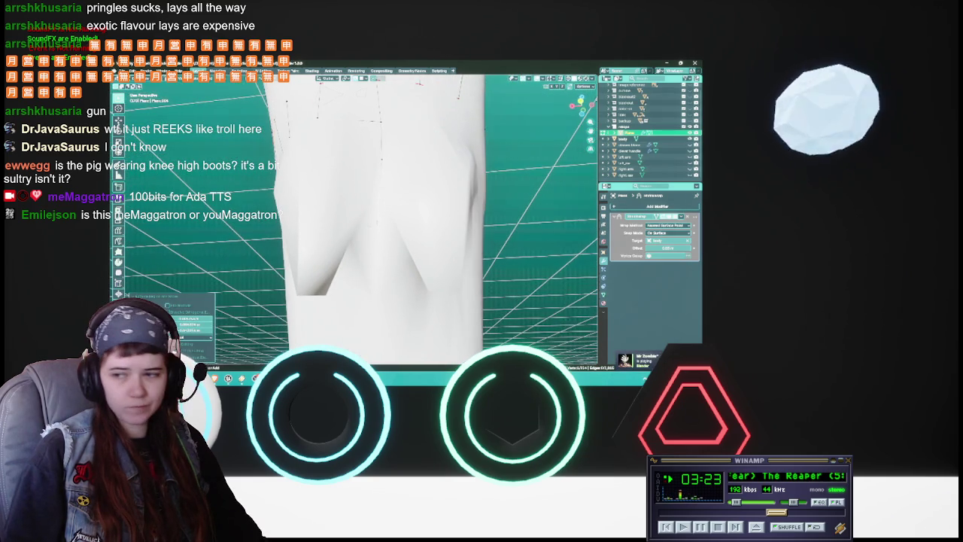
pyautogui.hotkey('ctrl', 's')
pyautogui.moveTo(381, 160); pyautogui.dragTo(388, 162, button='middle')
pyautogui.press('g')
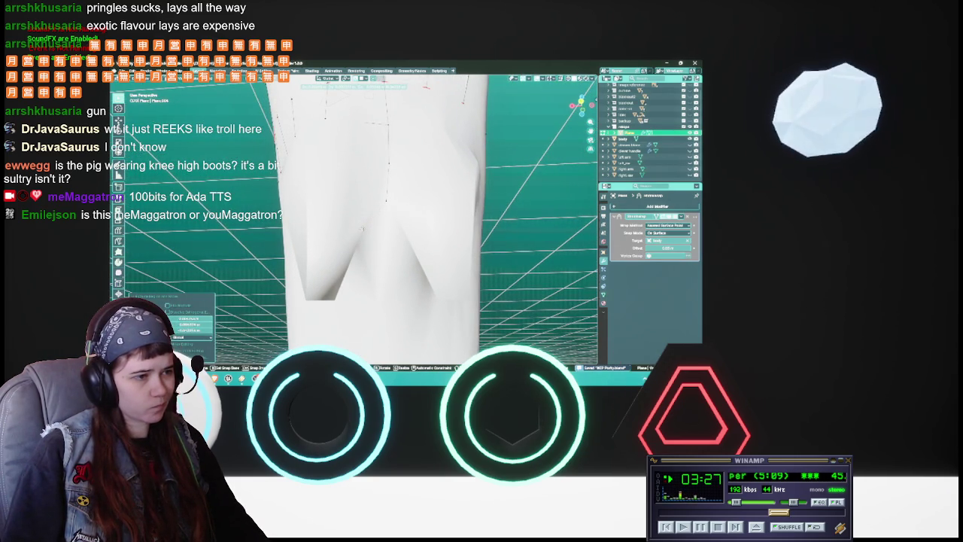
pyautogui.press('g')
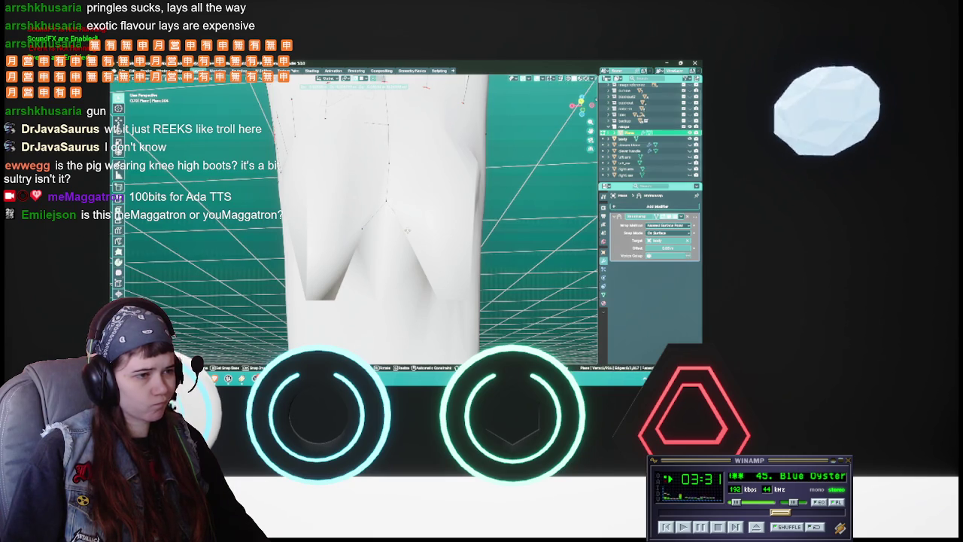
pyautogui.press('Return')
# Adjust three more bottom strip vertices so the ends sit evenly below the knee.
pyautogui.moveTo(361, 225); pyautogui.dragTo(421, 218, button='middle')
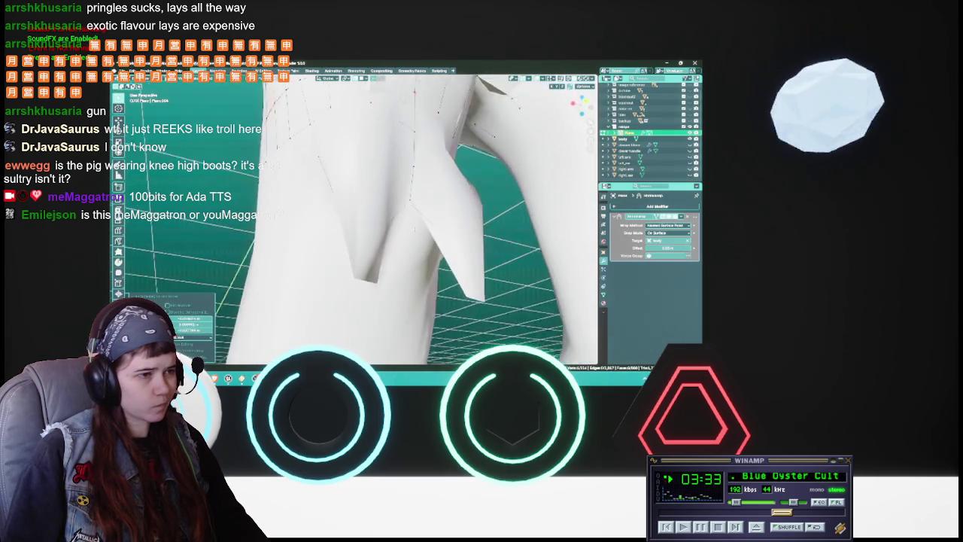
pyautogui.moveTo(361, 226); pyautogui.dragTo(436, 225, button='middle')
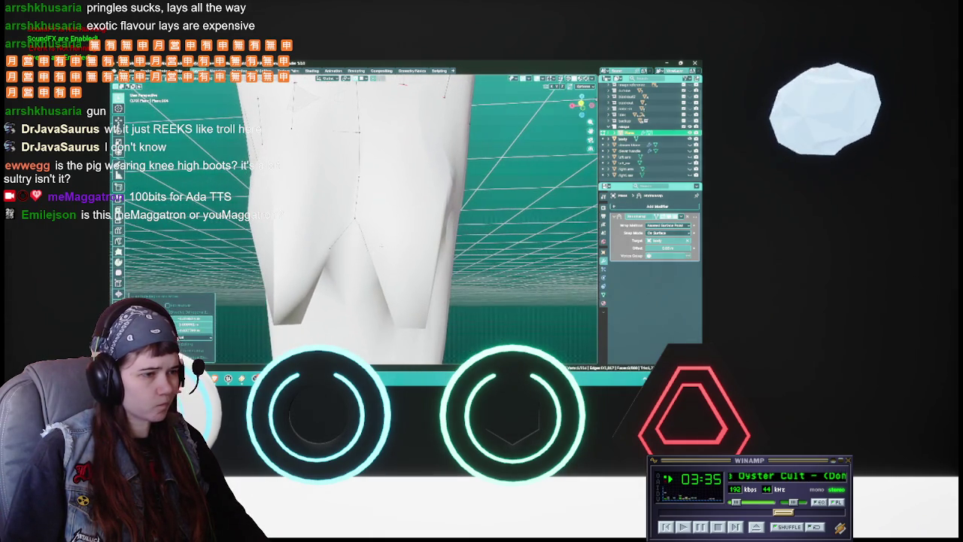
pyautogui.press('g')
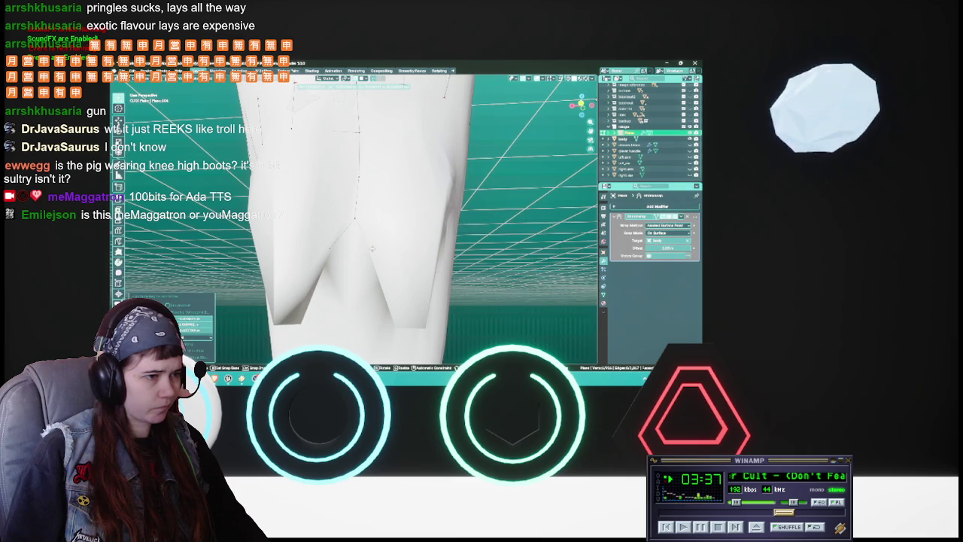
pyautogui.press('Return')
pyautogui.moveTo(361, 226); pyautogui.dragTo(436, 226, button='middle')
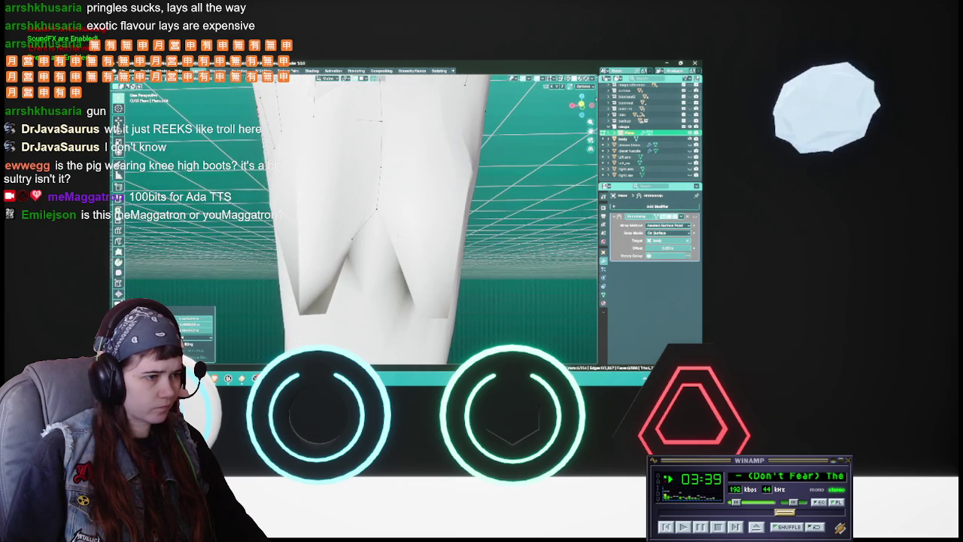
pyautogui.moveTo(352, 239)
pyautogui.mouseDown(button='middle')
pyautogui.moveTo(399, 208)
pyautogui.moveTo(341, 220)
pyautogui.mouseUp(button='middle')
pyautogui.press('g')
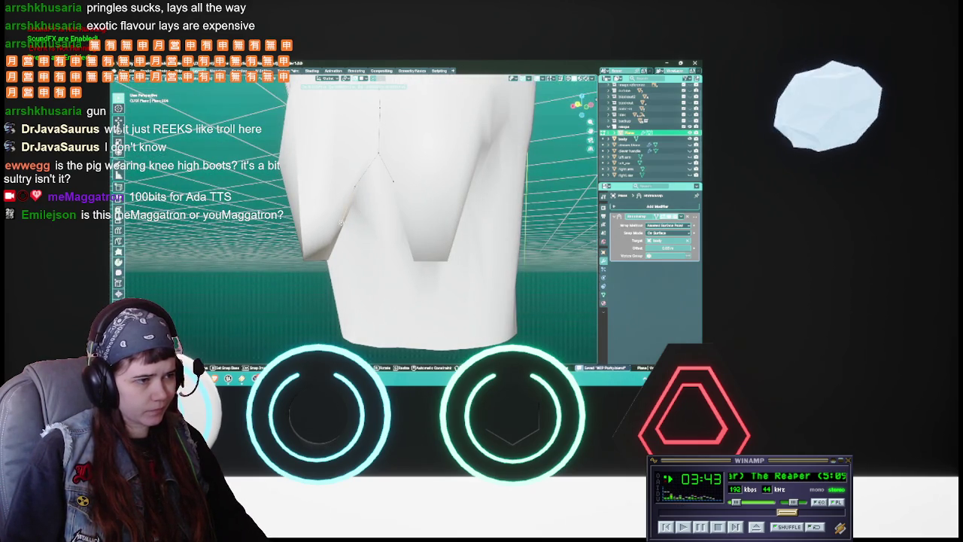
pyautogui.click(333, 235)
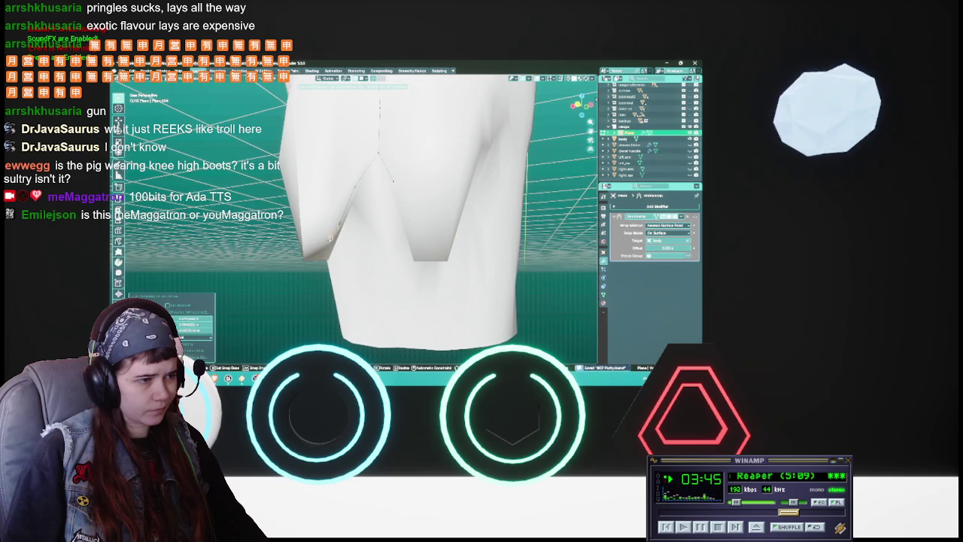
pyautogui.moveTo(327, 256); pyautogui.dragTo(394, 237, button='middle')
pyautogui.press('g')
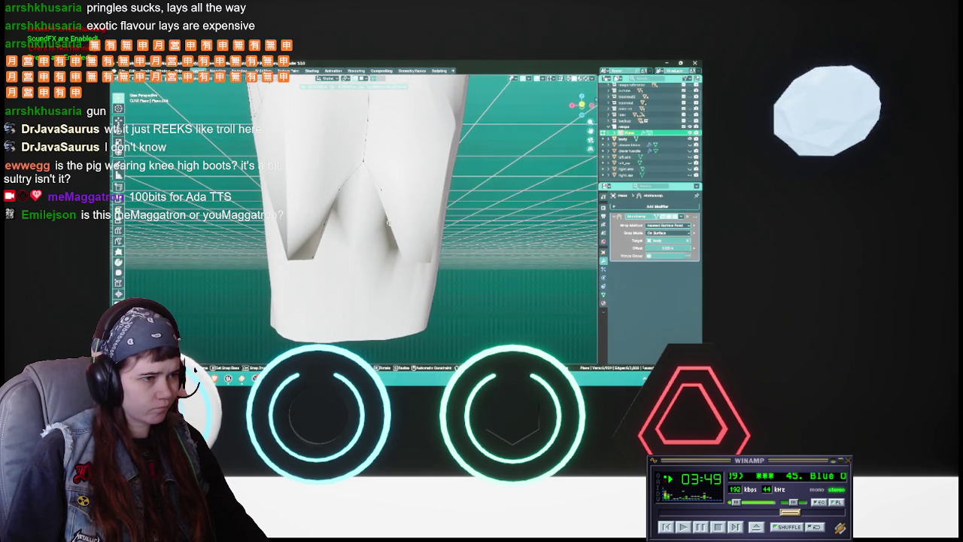
pyautogui.click(399, 252)
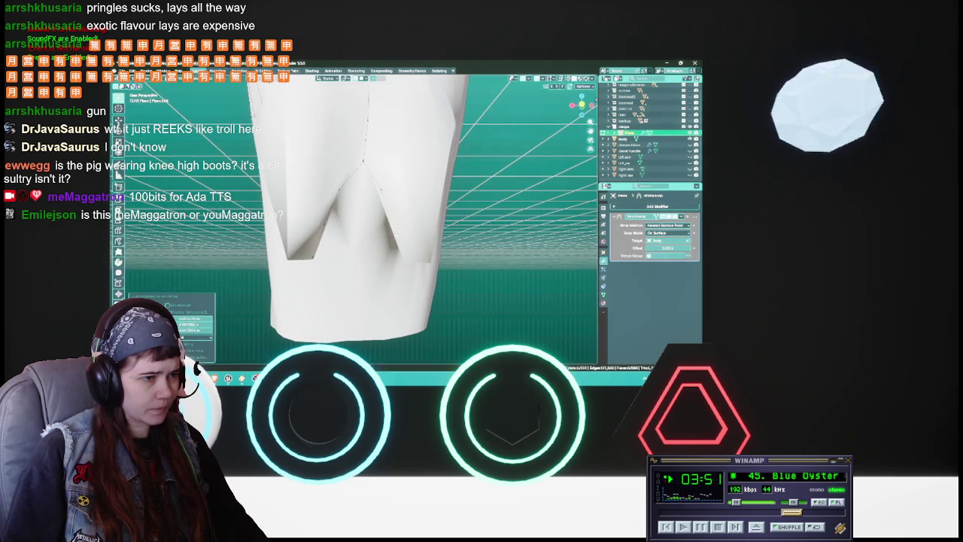
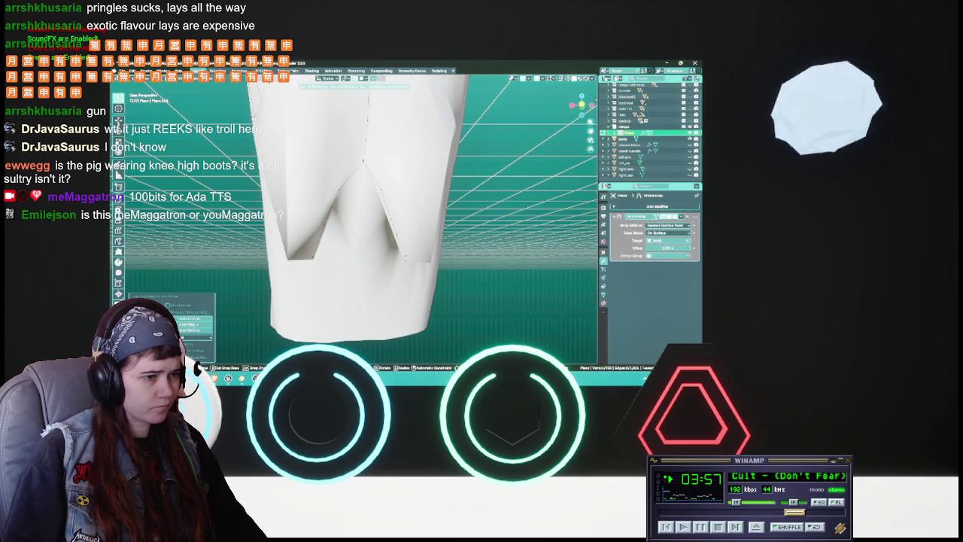
# Abandon one vertex move, then reposition a top-edge vertex of the boot near the leg.
pyautogui.moveTo(406, 258)
pyautogui.mouseDown(button='middle')
pyautogui.moveTo(400, 246)
pyautogui.moveTo(412, 256)
pyautogui.moveTo(415, 213)
pyautogui.moveTo(371, 234)
pyautogui.mouseUp(button='middle')
pyautogui.press('g')
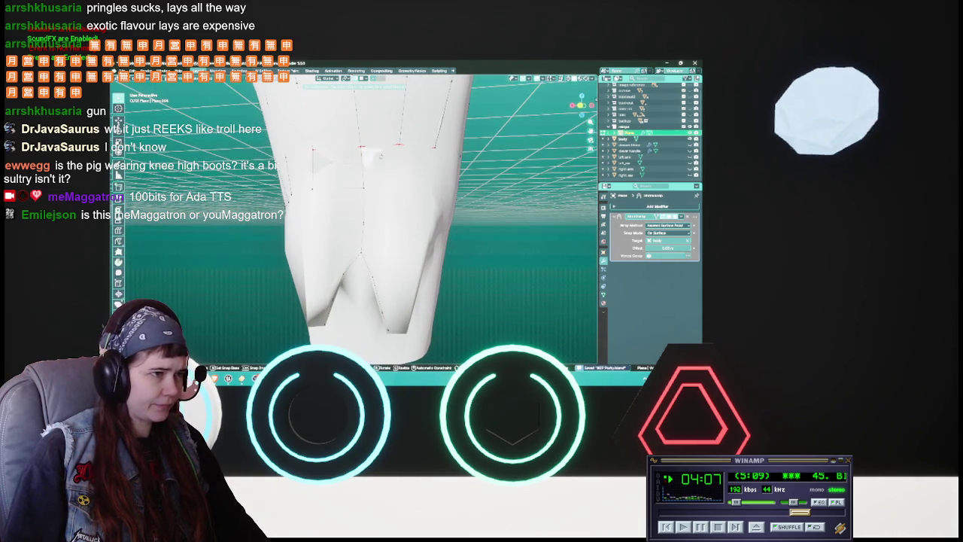
pyautogui.press('Escape')
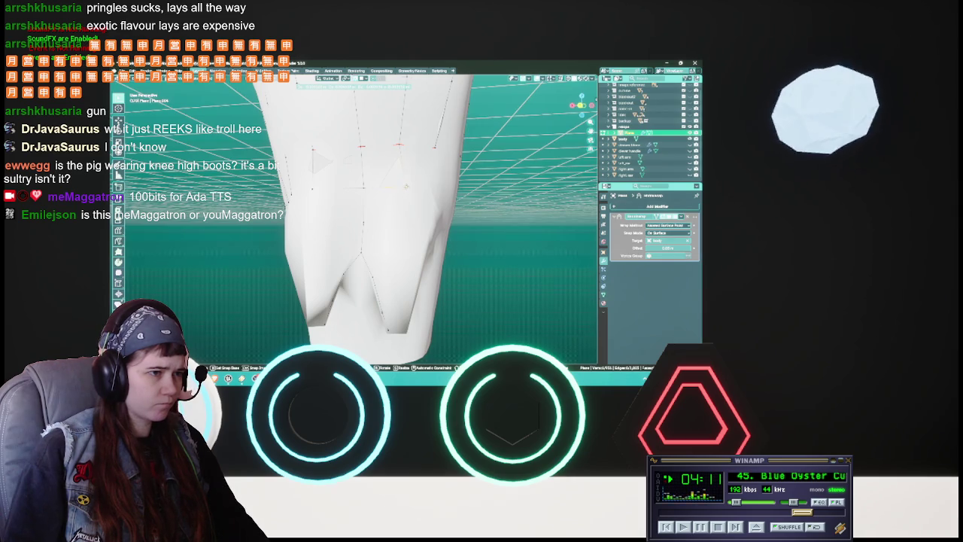
pyautogui.moveTo(372, 234); pyautogui.dragTo(316, 263, button='middle')
pyautogui.press('g')
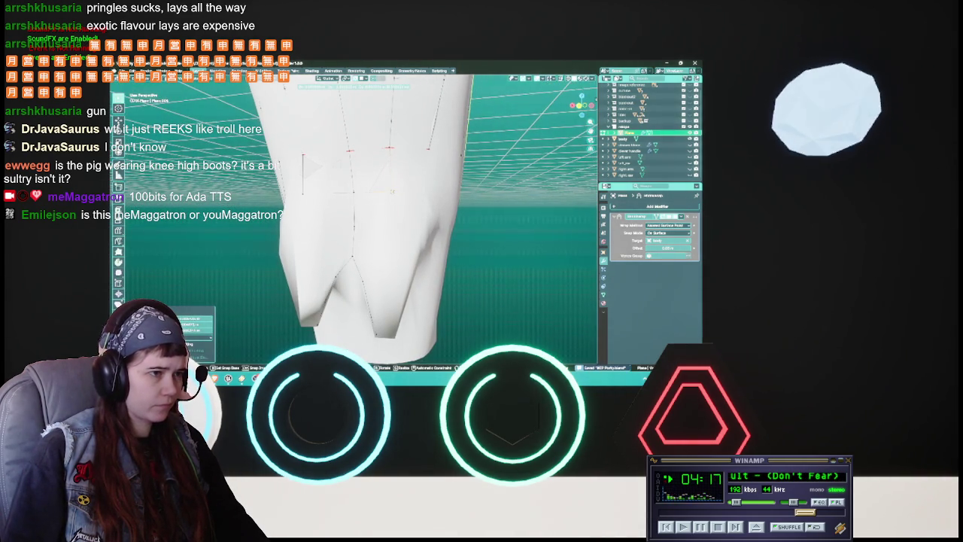
pyautogui.click(309, 172)
# Move two more notch vertices on the boot's top edge to sharpen the V-points.
pyautogui.moveTo(309, 172); pyautogui.dragTo(354, 197, button='middle')
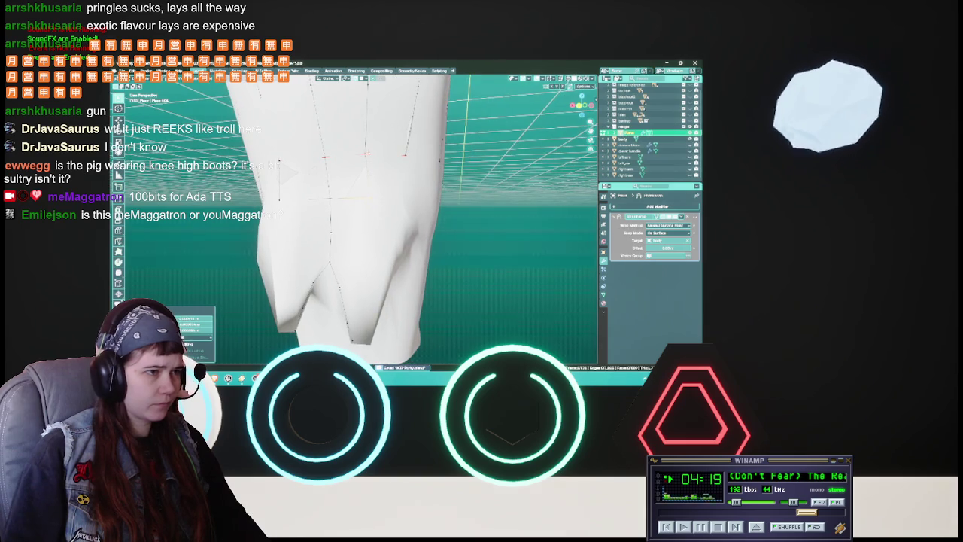
pyautogui.press('g')
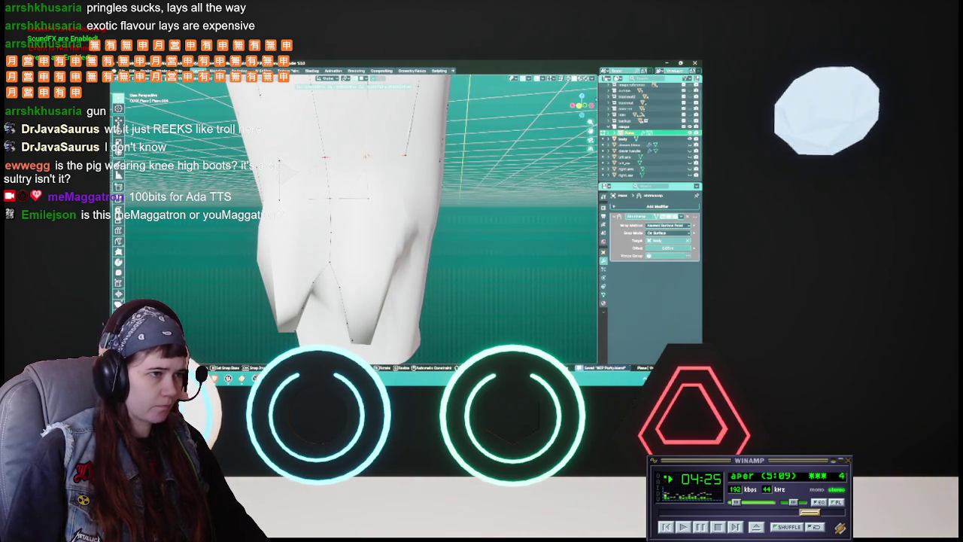
pyautogui.press('Return')
pyautogui.press('g')
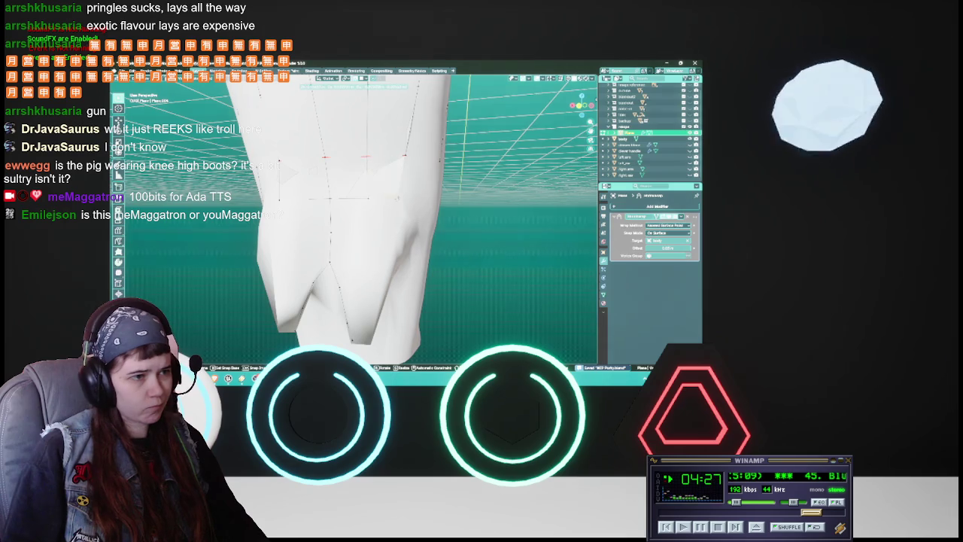
pyautogui.press('Return')
pyautogui.moveTo(400, 201)
pyautogui.mouseDown(button='middle')
pyautogui.moveTo(402, 240)
pyautogui.moveTo(366, 219)
pyautogui.mouseUp(button='middle')
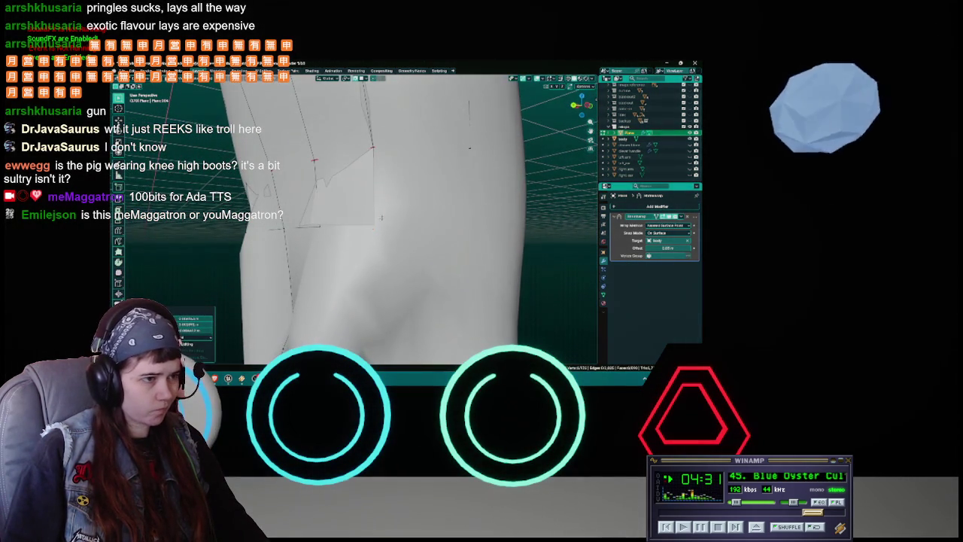
# Reposition three vertices around the boot's notched top edge.
pyautogui.press('g')
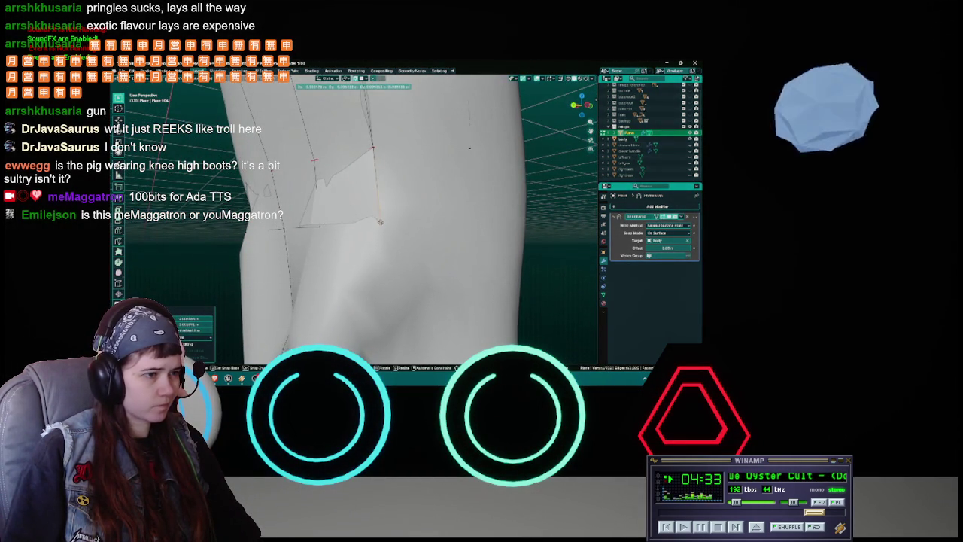
pyautogui.press('Return')
pyautogui.moveTo(382, 221); pyautogui.dragTo(404, 225, button='middle')
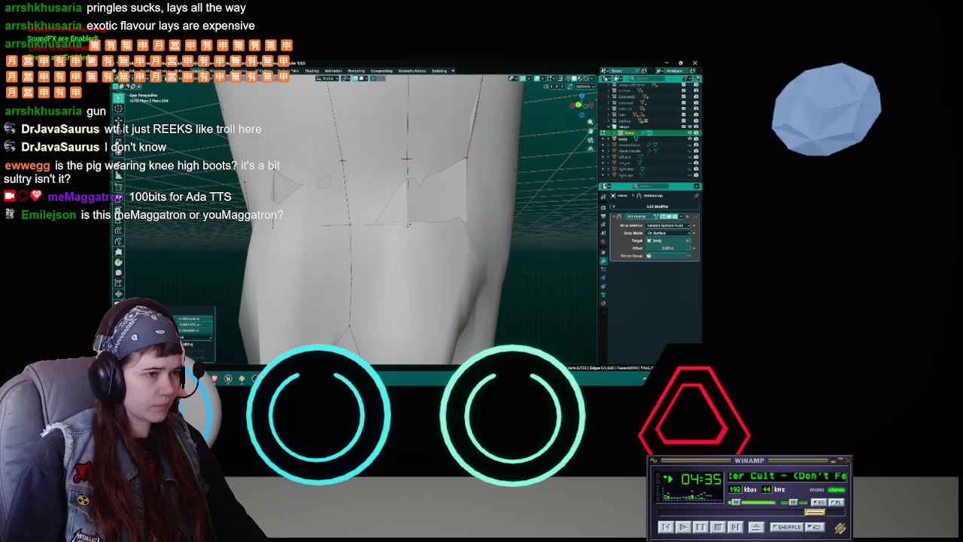
pyautogui.press('g')
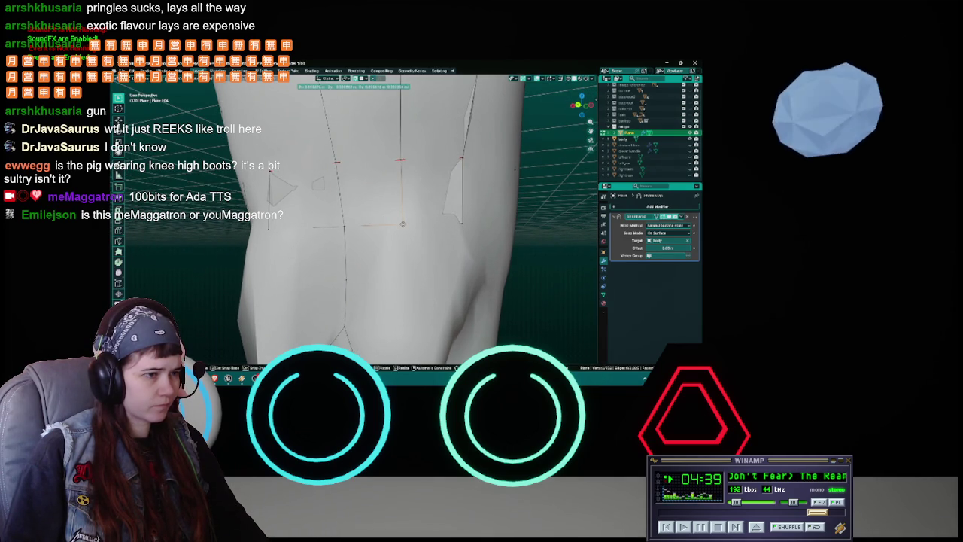
pyautogui.press('Return')
pyautogui.moveTo(402, 224); pyautogui.dragTo(410, 229, button='middle')
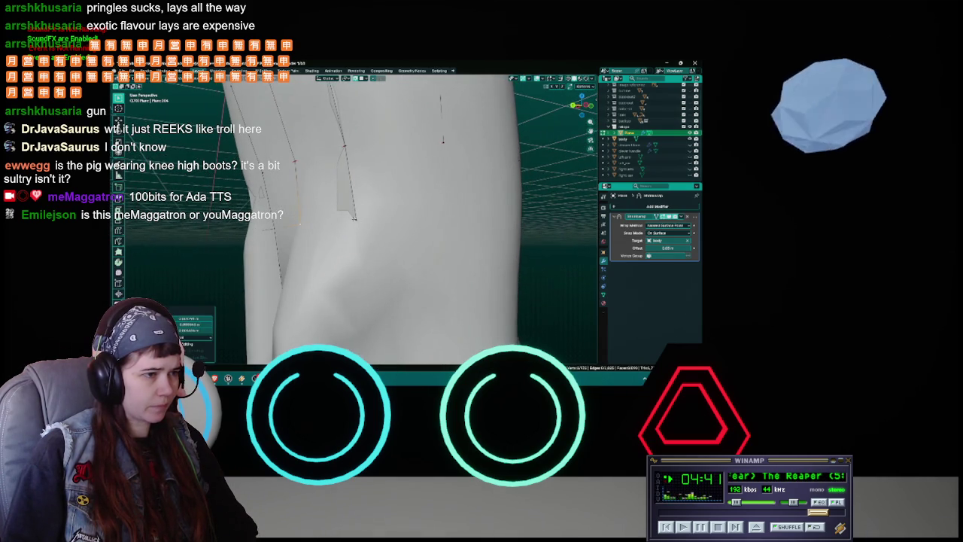
pyautogui.moveTo(354, 218); pyautogui.dragTo(361, 222, button='middle')
pyautogui.press('g')
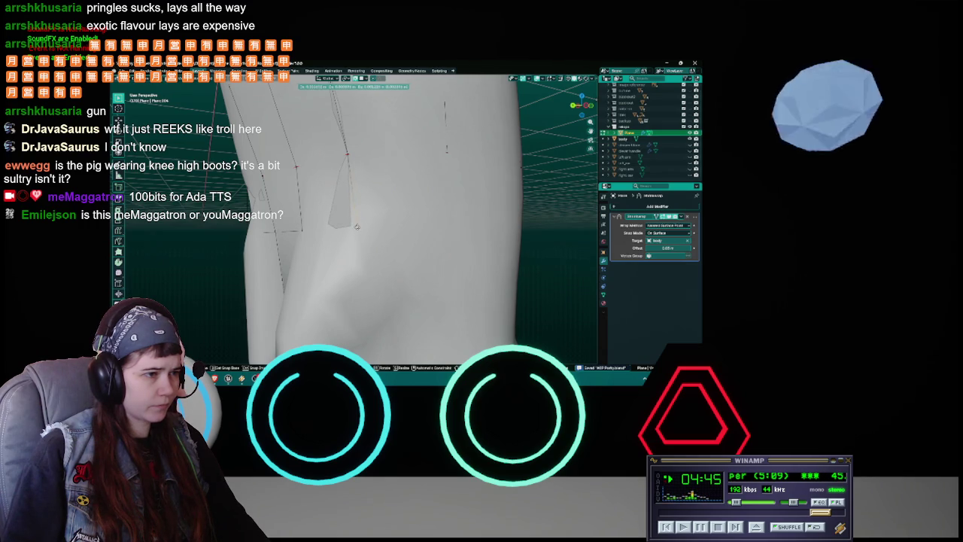
pyautogui.press('Return')
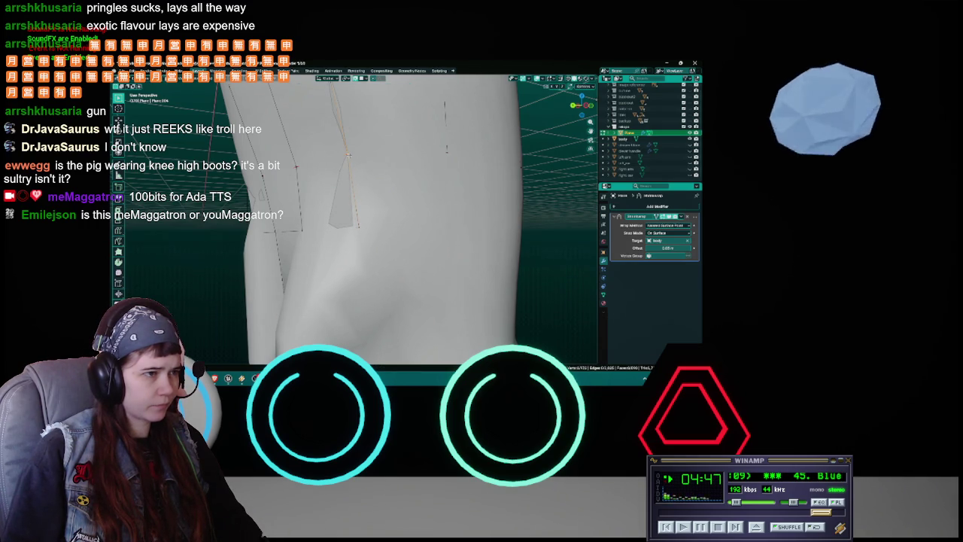
# Extrude a new face from a top-edge edge, place it, and save the file.
pyautogui.press('e')
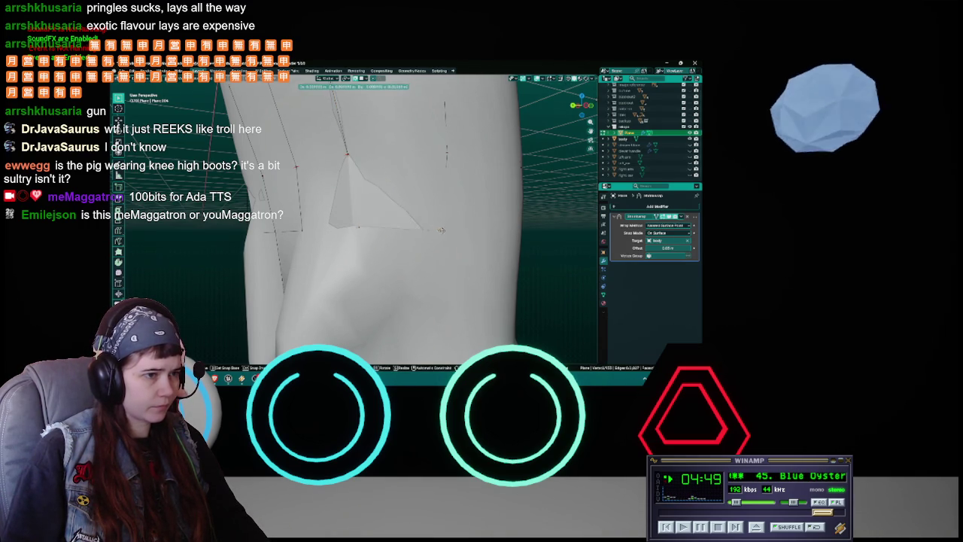
pyautogui.press('Escape')
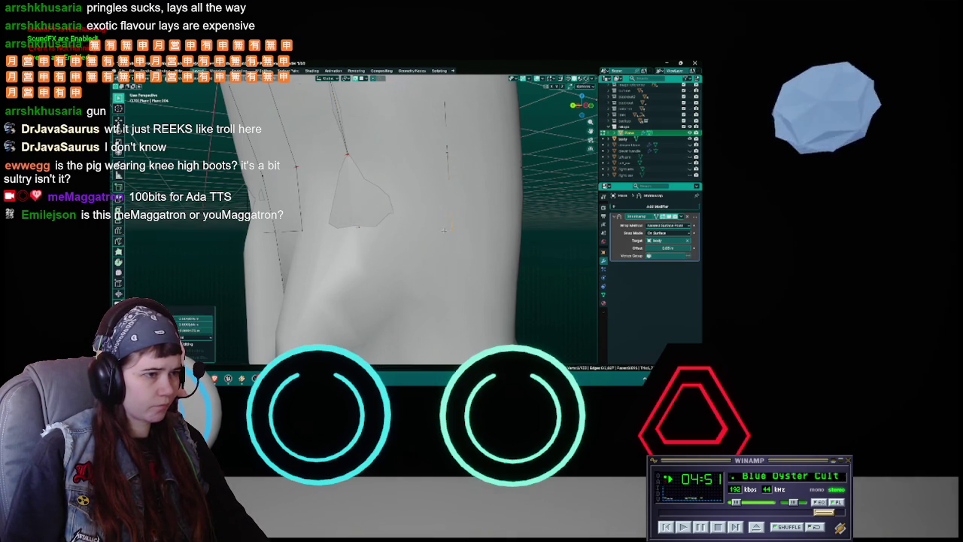
pyautogui.press('g')
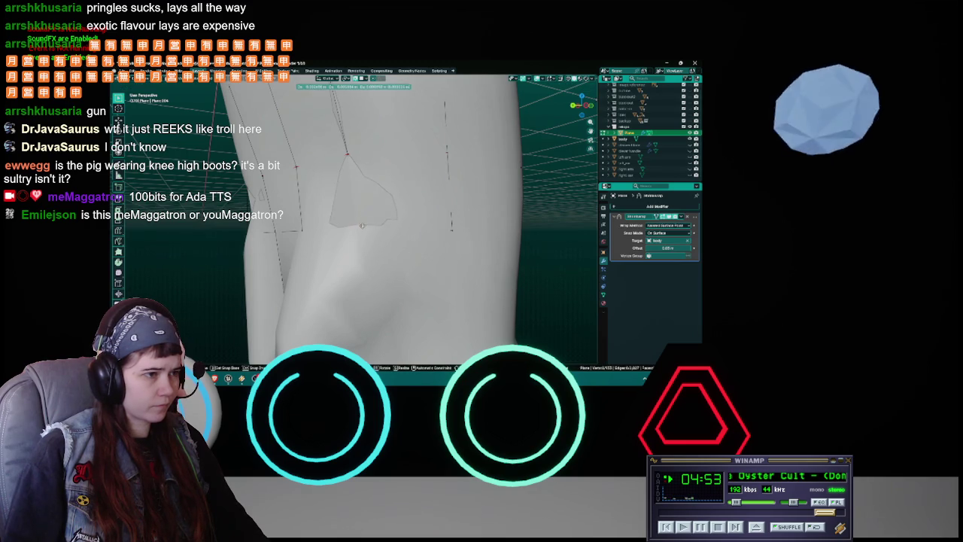
pyautogui.click(362, 223)
pyautogui.moveTo(363, 224); pyautogui.dragTo(427, 224, button='middle')
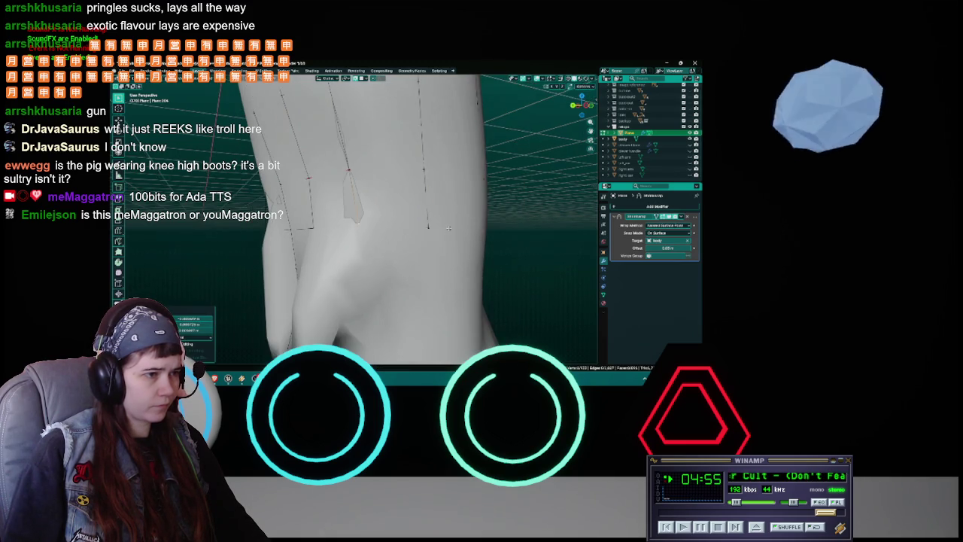
pyautogui.hotkey('ctrl', 's')
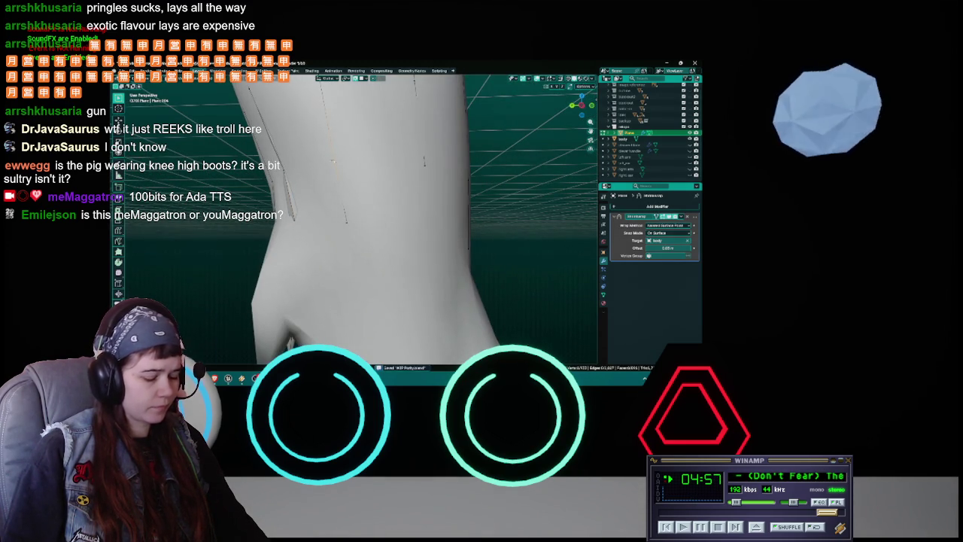
# Move a top-edge vertex and a vertex of the spike into new positions.
pyautogui.press('g')
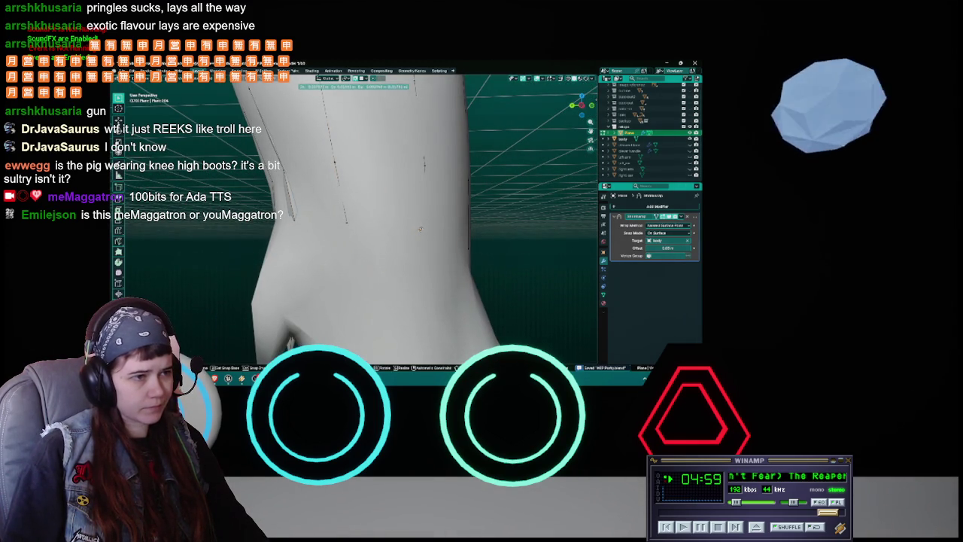
pyautogui.click(420, 229)
pyautogui.moveTo(420, 229); pyautogui.dragTo(373, 223, button='middle')
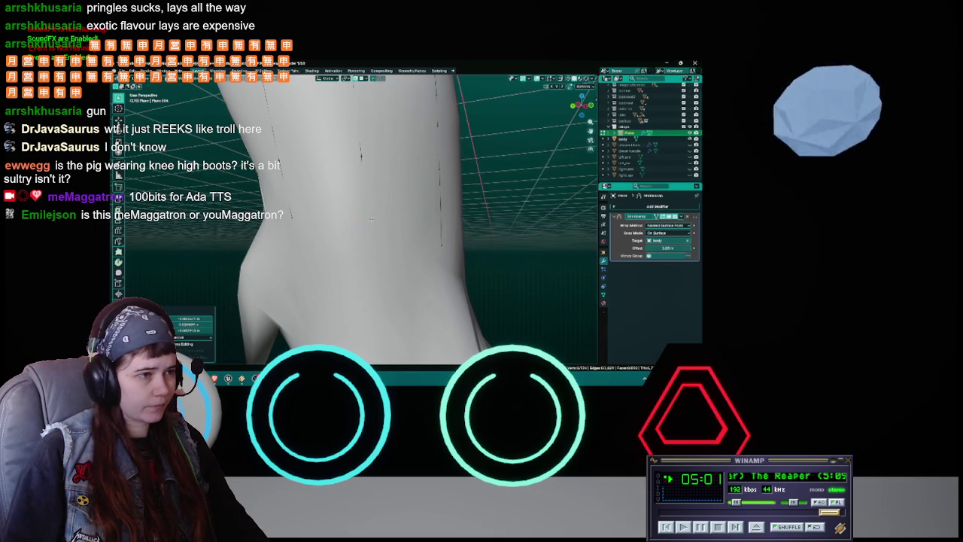
pyautogui.press('g')
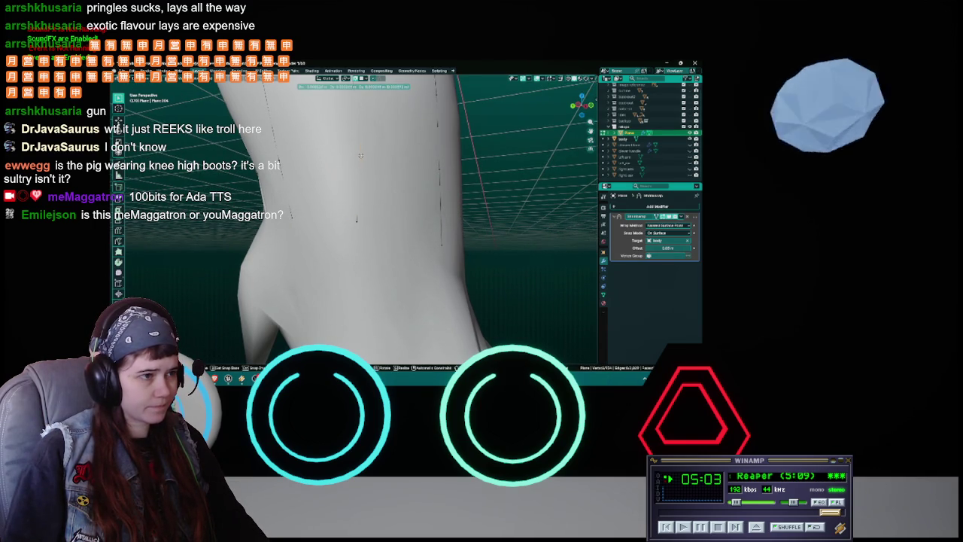
pyautogui.click(357, 156)
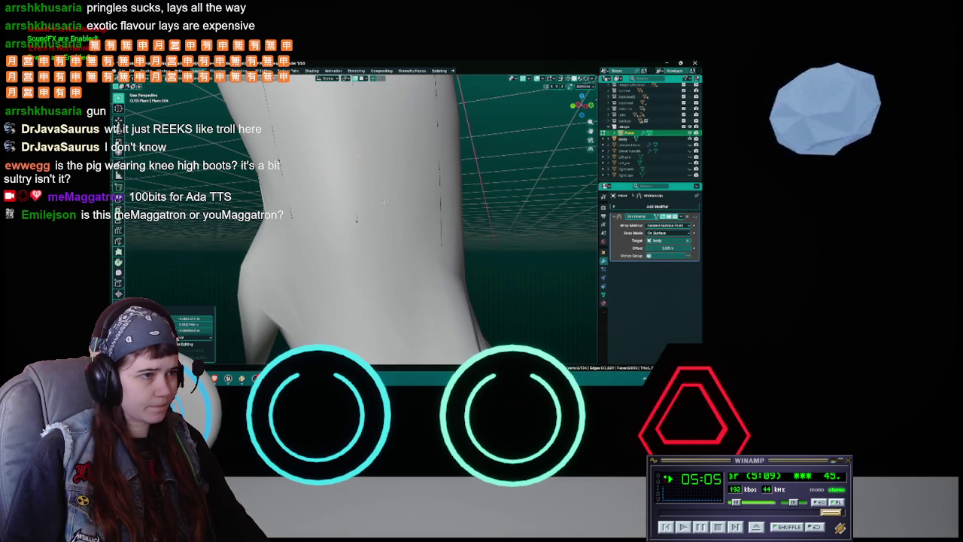
pyautogui.moveTo(357, 156); pyautogui.dragTo(352, 162, button='middle')
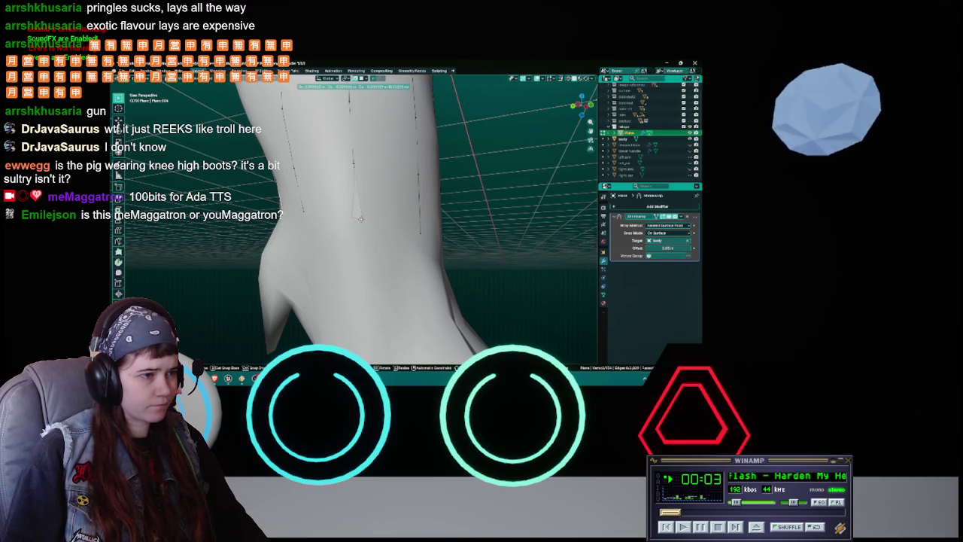
# Confirm the pending vertex move, then check the leg in X-ray and return to solid shading.
pyautogui.click(362, 219)
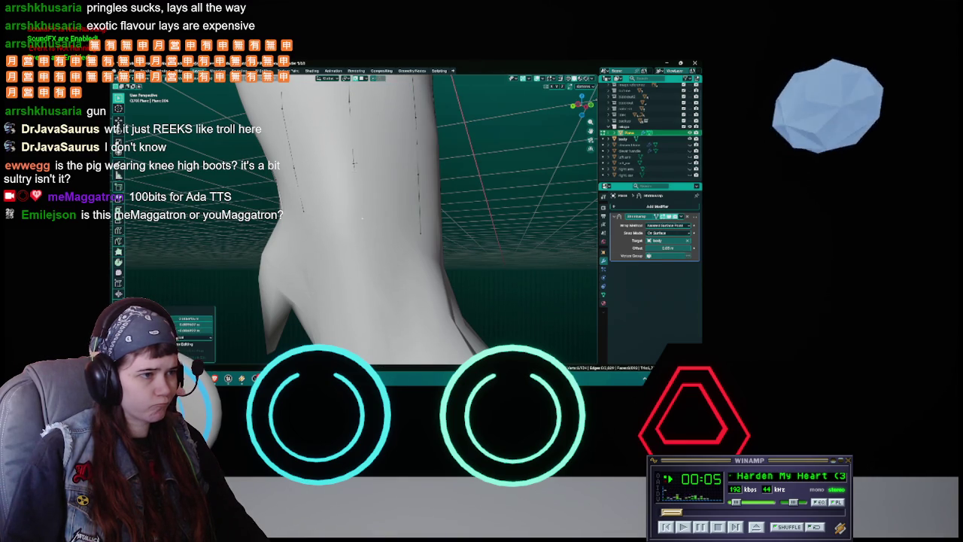
pyautogui.click(425, 182)
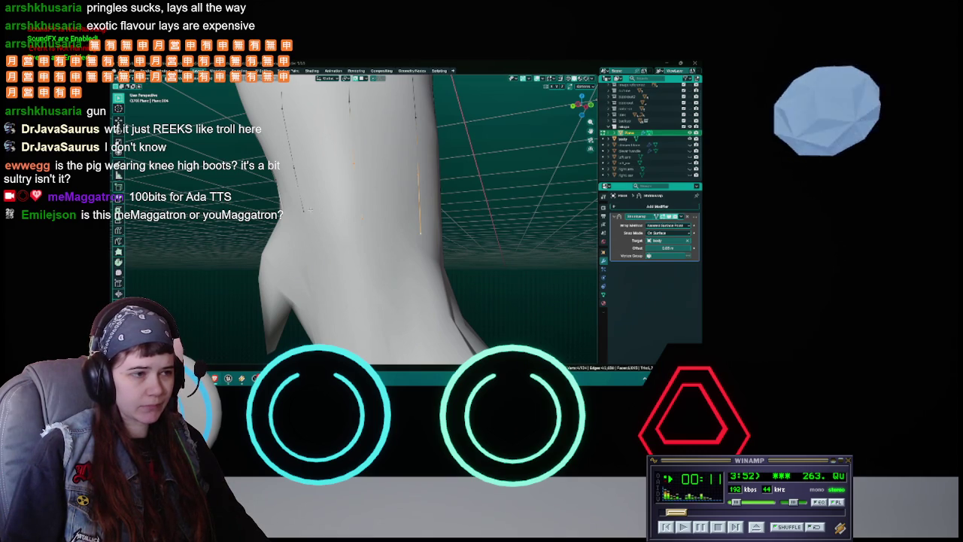
pyautogui.moveTo(313, 209); pyautogui.dragTo(378, 213, button='middle')
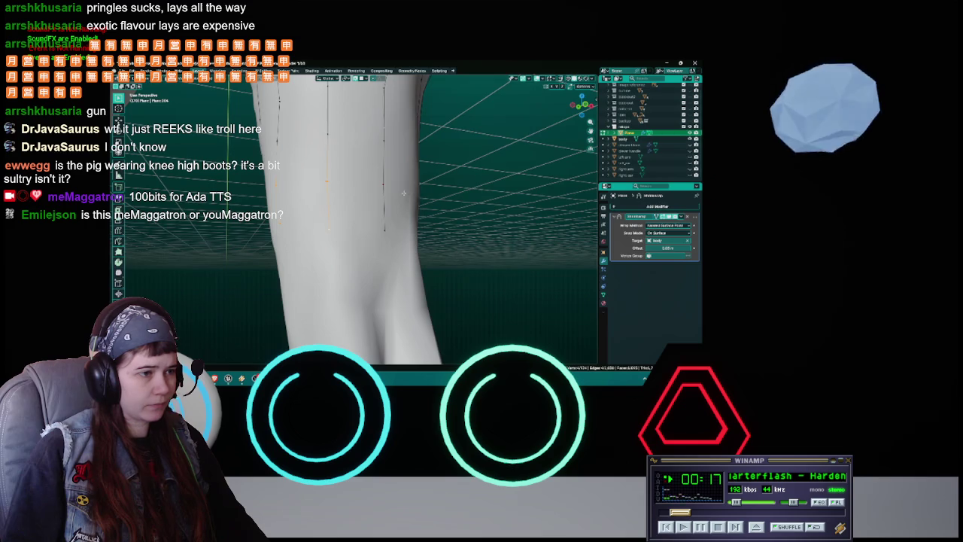
pyautogui.press('z')
pyautogui.press('z')
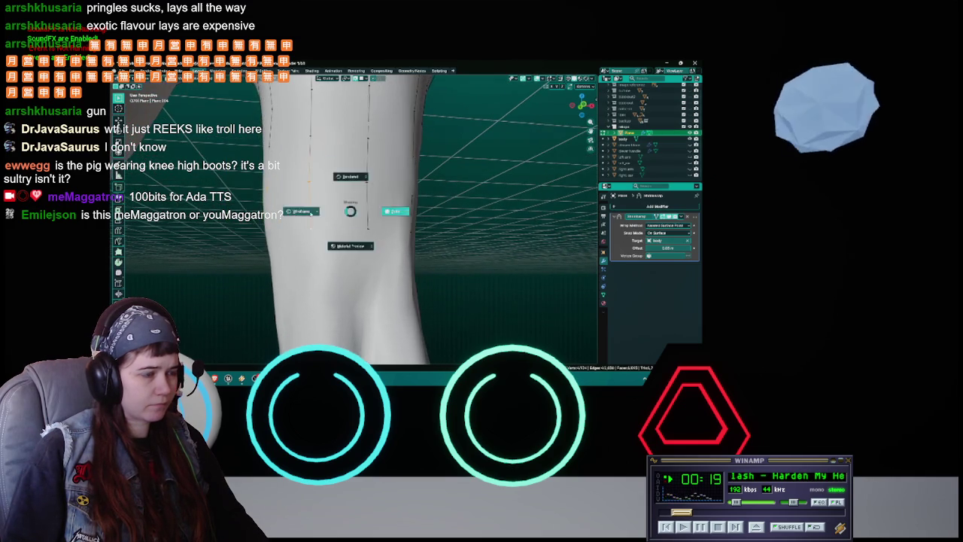
pyautogui.hotkey('shift', 'z')
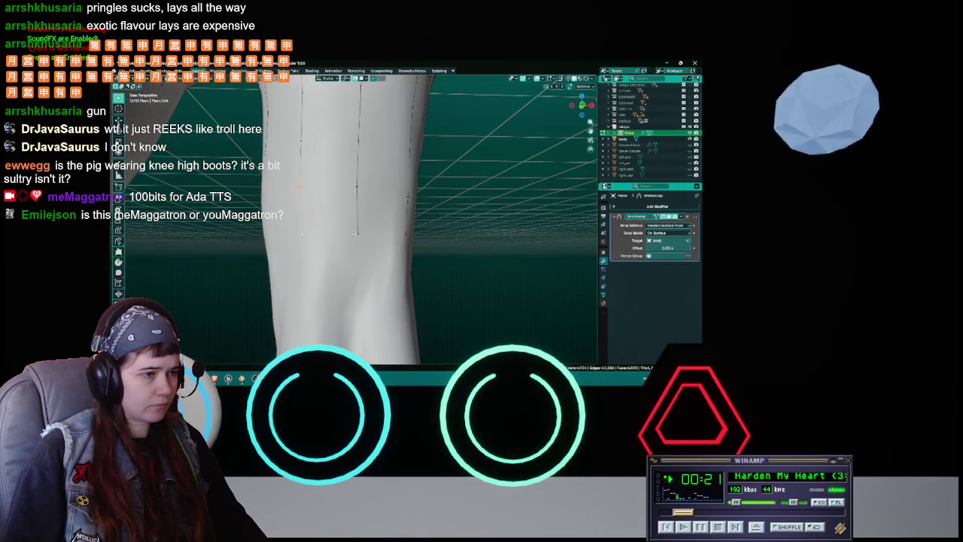
# Select a vertex on the boot rim and move it closer to the leg.
pyautogui.moveTo(358, 232); pyautogui.dragTo(353, 229, button='middle')
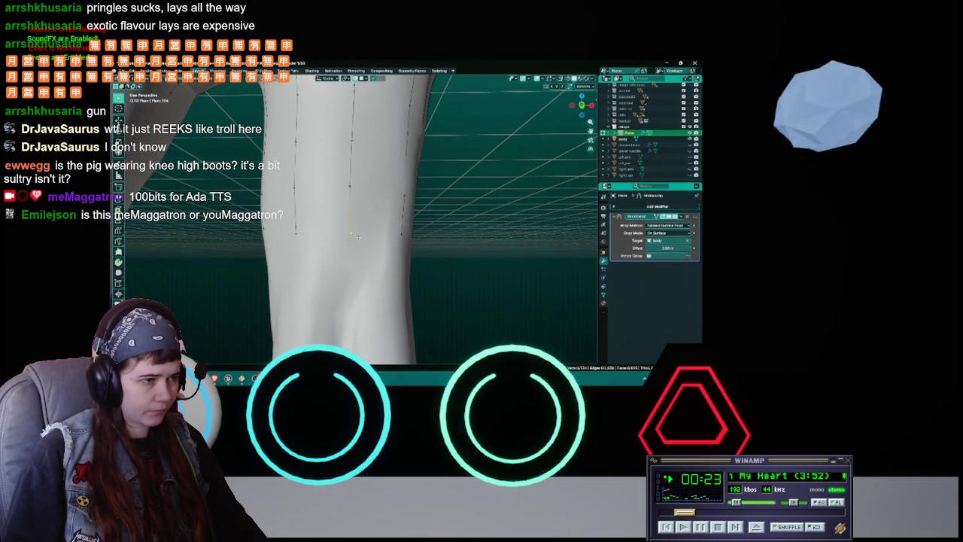
pyautogui.click(350, 234)
pyautogui.moveTo(350, 233)
pyautogui.mouseDown(button='middle')
pyautogui.moveTo(406, 199)
pyautogui.moveTo(369, 233)
pyautogui.mouseUp(button='middle')
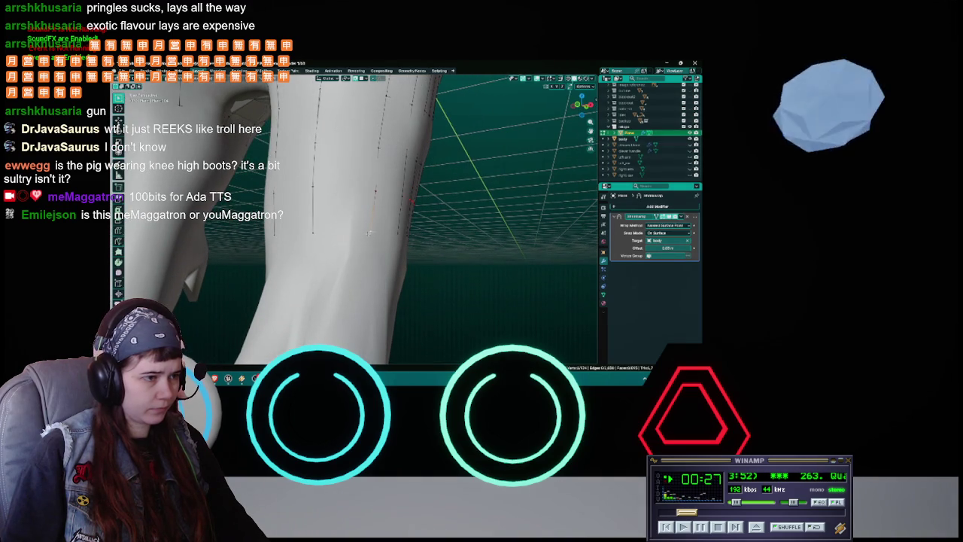
pyautogui.press('g')
pyautogui.click(368, 233)
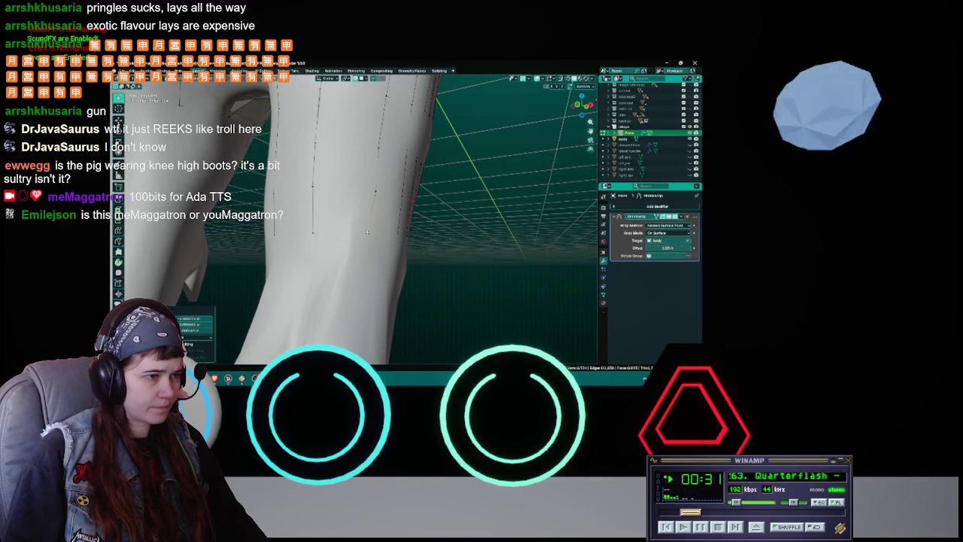
pyautogui.moveTo(368, 232)
pyautogui.mouseDown(button='middle')
pyautogui.moveTo(401, 231)
pyautogui.moveTo(396, 194)
pyautogui.moveTo(358, 157)
pyautogui.moveTo(362, 167)
pyautogui.mouseUp(button='middle')
# Move a notch vertex, then select a rim face and shift it into place.
pyautogui.press('g')
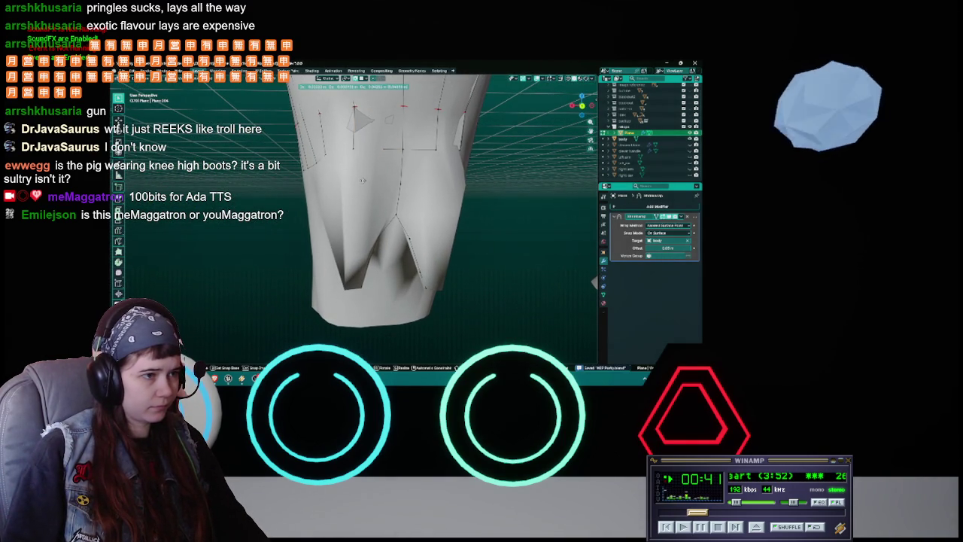
pyautogui.click(396, 186)
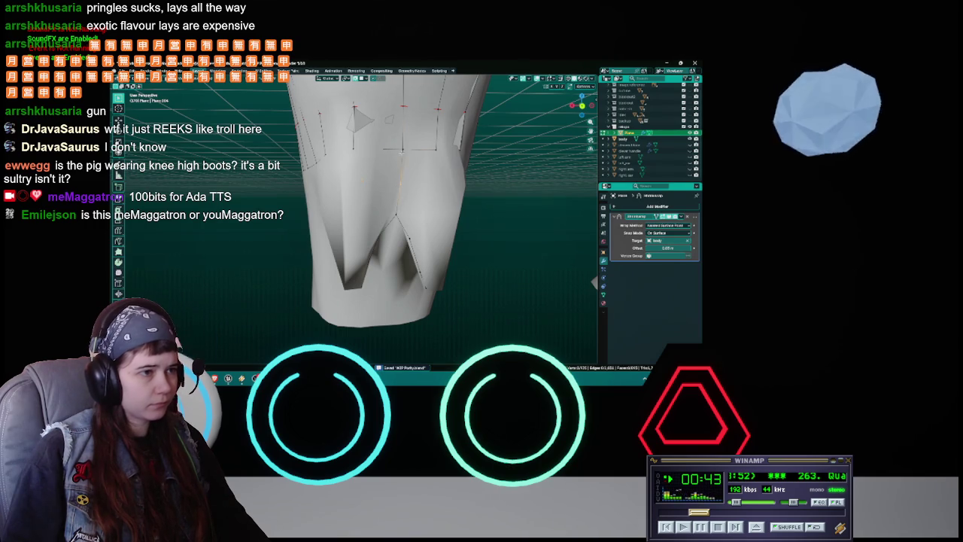
pyautogui.click(380, 167)
pyautogui.press('g')
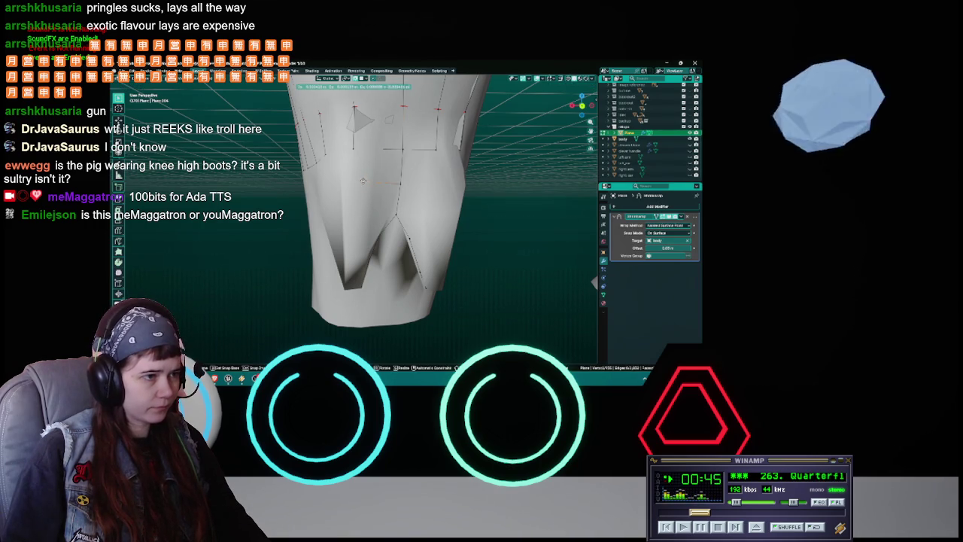
pyautogui.click(362, 182)
pyautogui.moveTo(362, 182); pyautogui.dragTo(388, 199, button='middle')
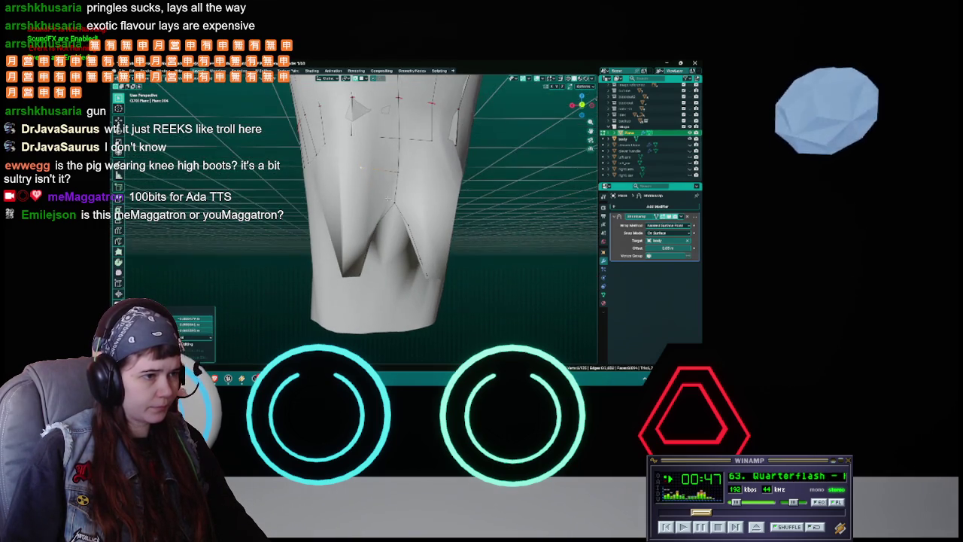
pyautogui.moveTo(363, 169); pyautogui.dragTo(370, 194, button='middle')
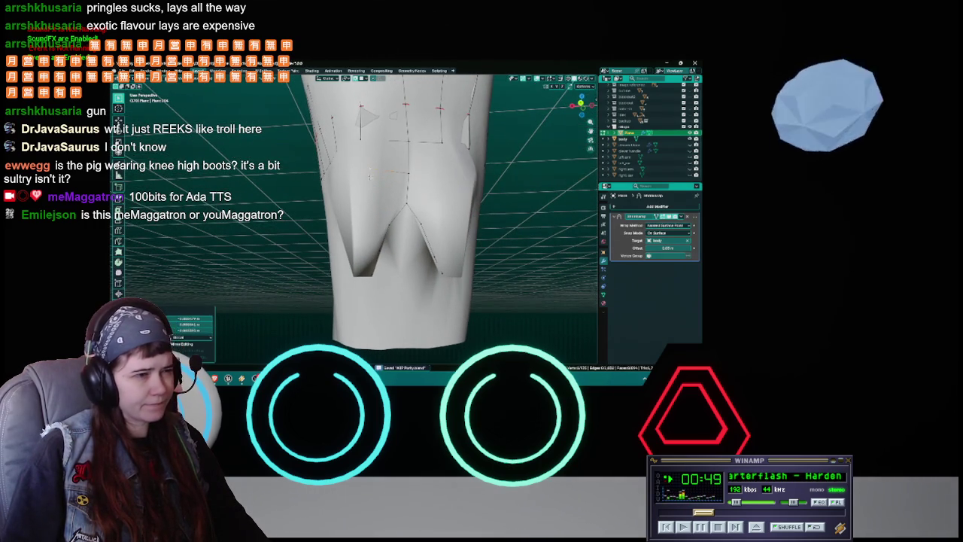
# Place one more notch vertex and save the file.
pyautogui.press('g')
pyautogui.click(370, 200)
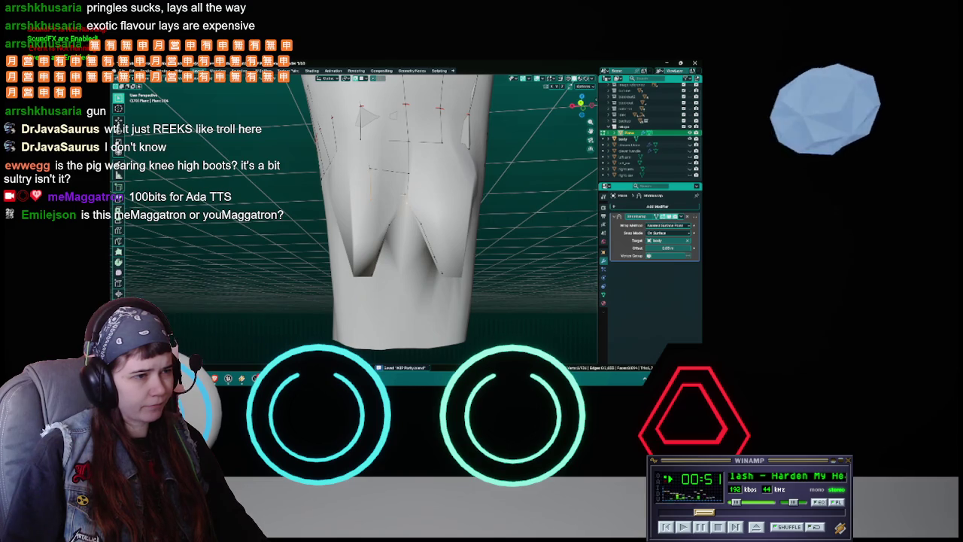
pyautogui.moveTo(367, 170)
pyautogui.mouseDown(button='middle')
pyautogui.moveTo(414, 199)
pyautogui.moveTo(331, 165)
pyautogui.moveTo(353, 135)
pyautogui.mouseUp(button='middle')
pyautogui.hotkey('ctrl', 's')
pyautogui.moveTo(339, 182); pyautogui.dragTo(366, 181, button='middle')
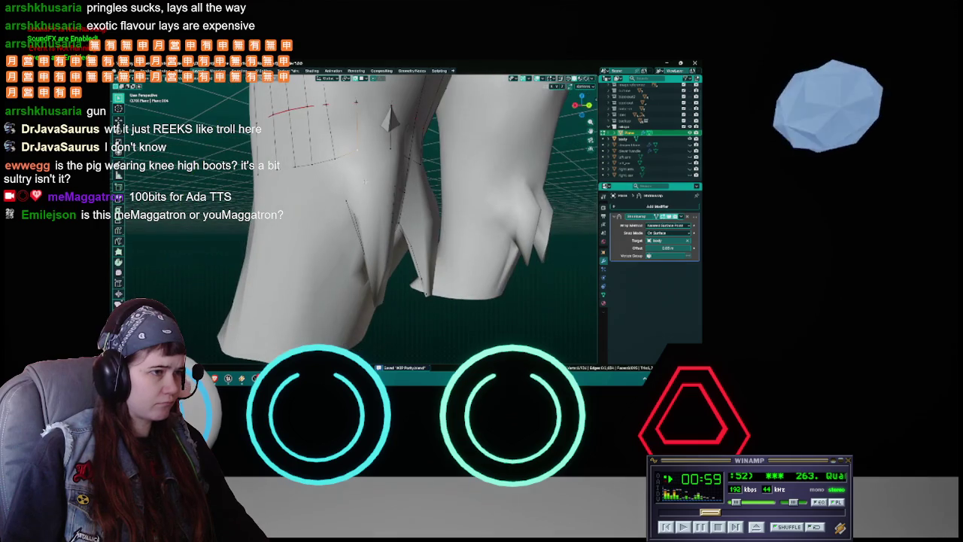
# Move a vertex on the other boot's rim and select a different edge.
pyautogui.press('g')
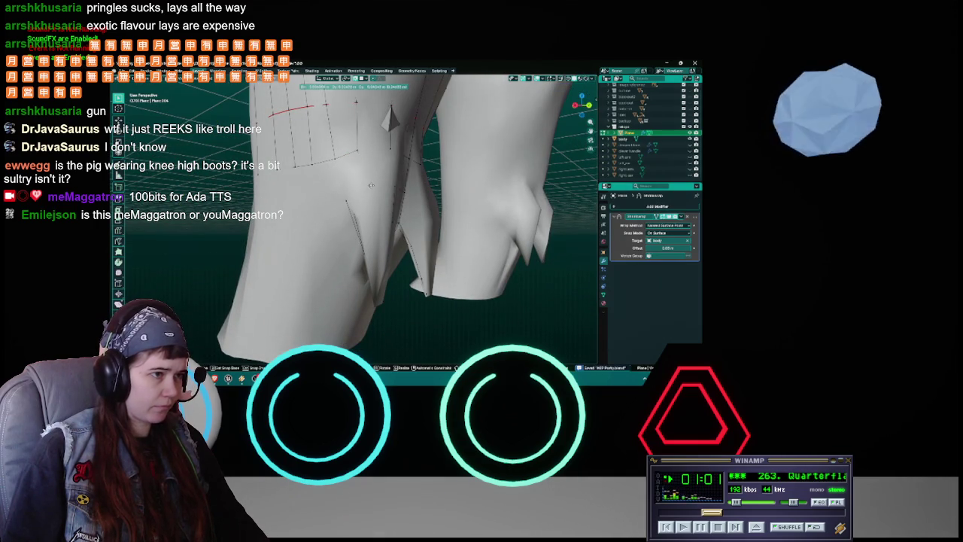
pyautogui.click(369, 186)
pyautogui.click(346, 181)
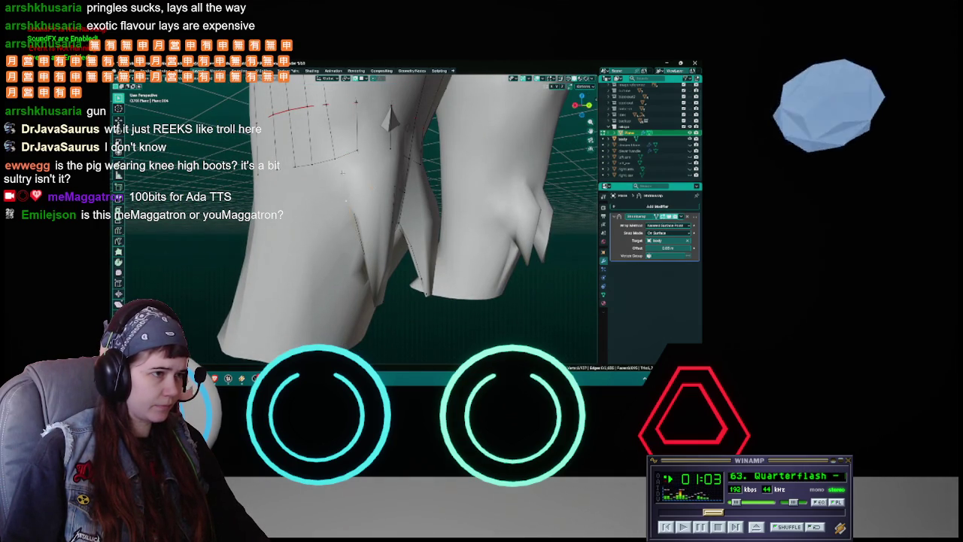
pyautogui.moveTo(361, 197)
pyautogui.mouseDown(button='middle')
pyautogui.moveTo(316, 194)
pyautogui.moveTo(346, 192)
pyautogui.moveTo(400, 215)
pyautogui.moveTo(356, 213)
pyautogui.moveTo(501, 206)
pyautogui.moveTo(403, 209)
pyautogui.moveTo(409, 285)
pyautogui.moveTo(386, 268)
pyautogui.mouseUp(button='middle')
# Move two more rim vertices, toggling the see-through view to check the fit.
pyautogui.press('g')
pyautogui.click(346, 192)
pyautogui.hotkey('shift', 'z')
pyautogui.hotkey('shift', 'z')
pyautogui.press('g')
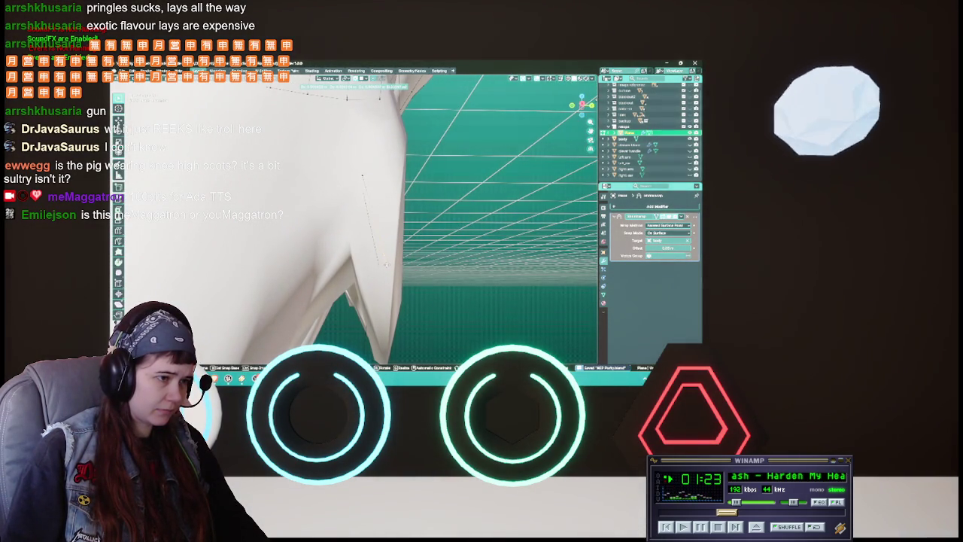
pyautogui.click(386, 264)
pyautogui.moveTo(386, 264)
pyautogui.mouseDown(button='middle')
pyautogui.moveTo(333, 236)
pyautogui.moveTo(368, 218)
pyautogui.mouseUp(button='middle')
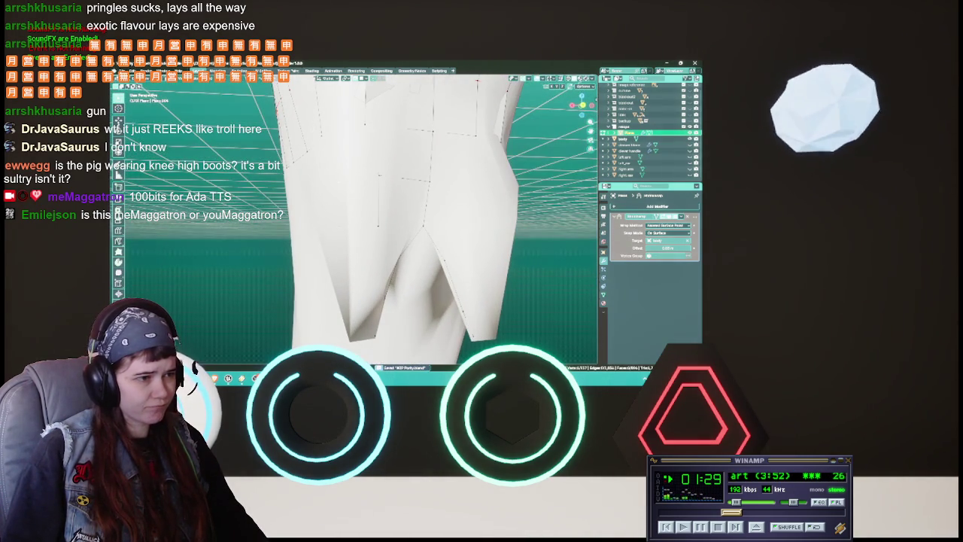
# Abandon a vertex move and save the file.
pyautogui.press('g')
pyautogui.press('Escape')
pyautogui.hotkey('ctrl', 's')
pyautogui.moveTo(353, 226); pyautogui.dragTo(387, 219, button='middle')
# Move two rim vertices, check the boot in X-ray, and save again.
pyautogui.press('g')
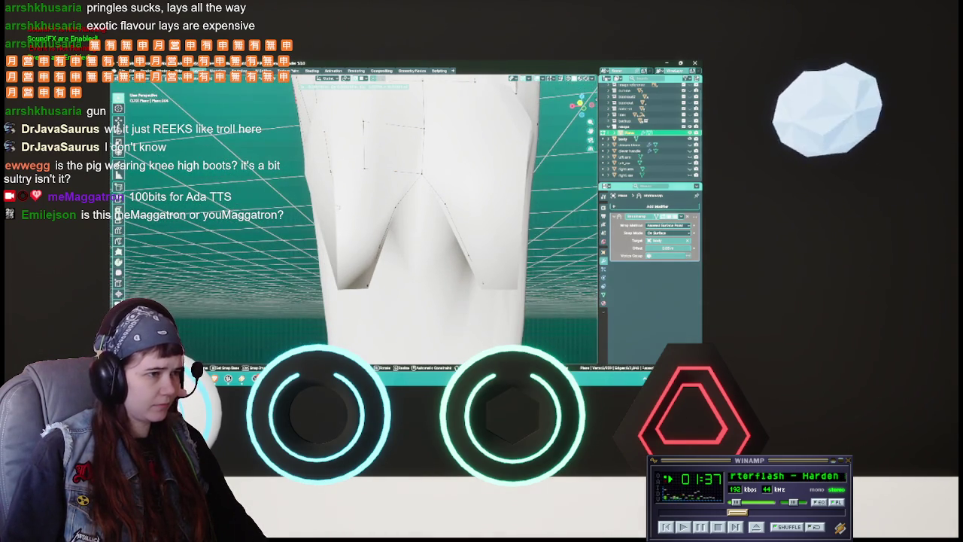
pyautogui.click(337, 209)
pyautogui.press('g')
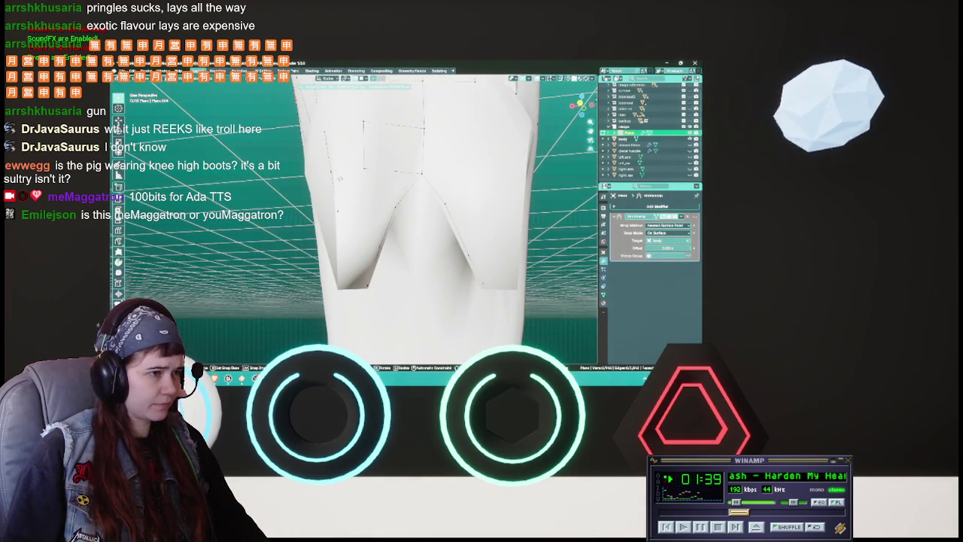
pyautogui.click(368, 206)
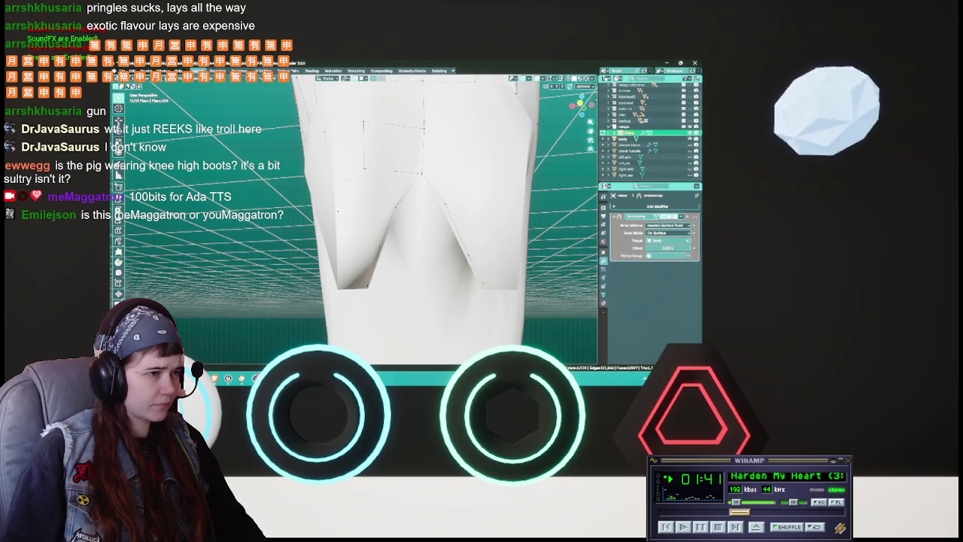
pyautogui.hotkey('alt', 'z')
pyautogui.moveTo(369, 205)
pyautogui.mouseDown(button='middle')
pyautogui.moveTo(390, 201)
pyautogui.moveTo(368, 197)
pyautogui.mouseUp(button='middle')
pyautogui.hotkey('alt', 'z')
pyautogui.hotkey('ctrl', 's')
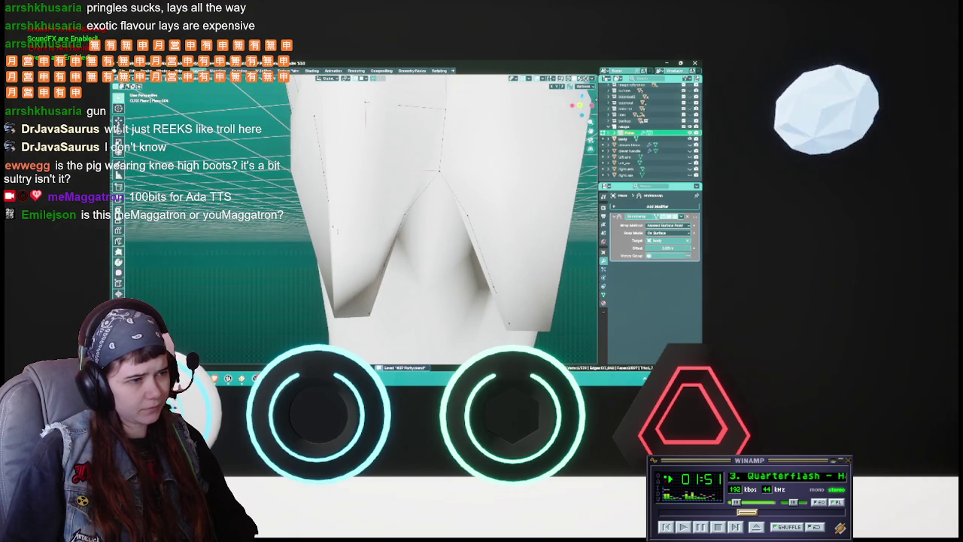
# Save after two aborted vertex moves and bring the mesh back into Edit Mode.
pyautogui.press('g')
pyautogui.press('Escape')
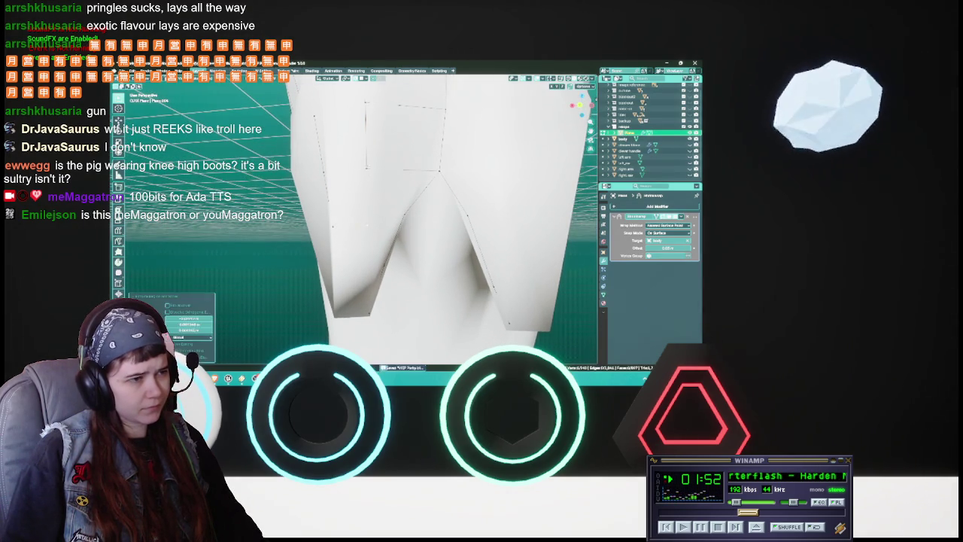
pyautogui.moveTo(369, 197); pyautogui.dragTo(370, 212, button='middle')
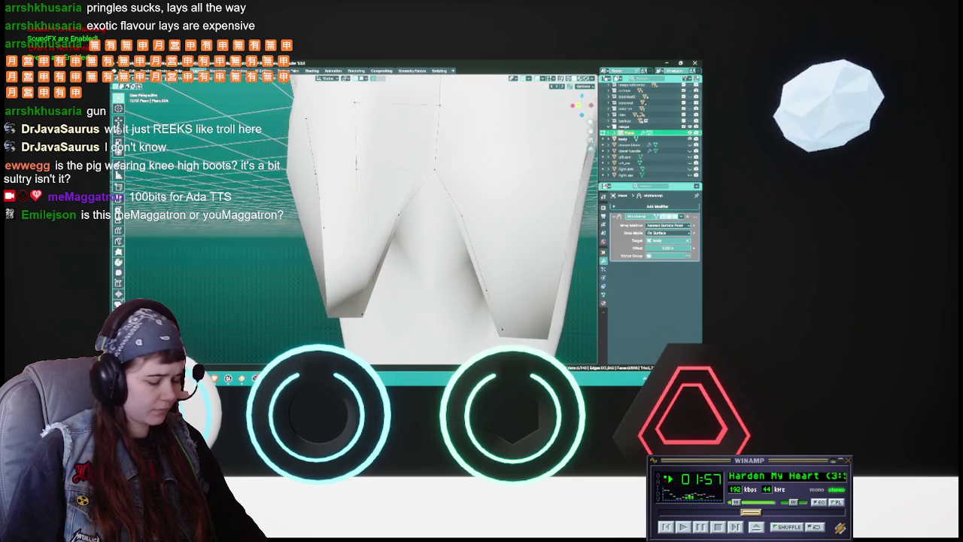
pyautogui.press('g')
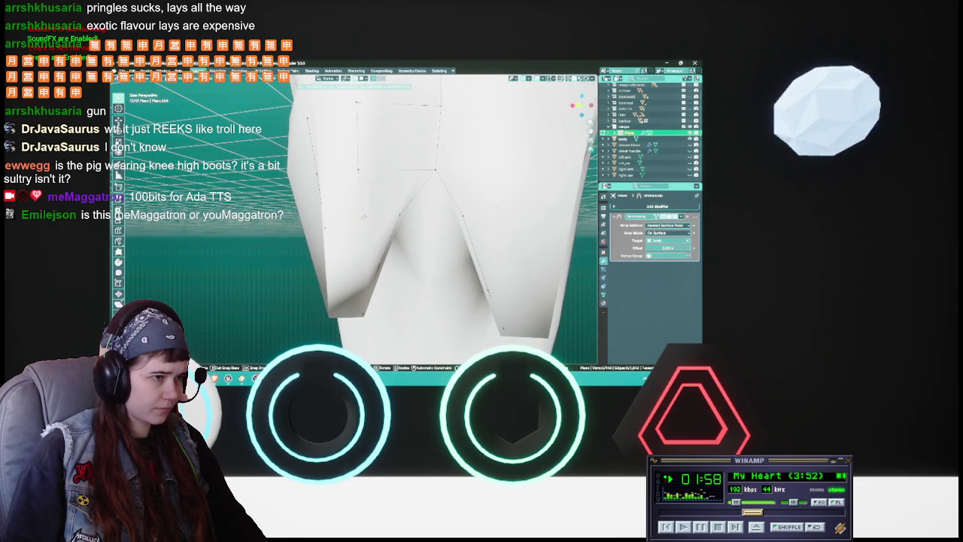
pyautogui.moveTo(363, 216)
pyautogui.mouseDown(button='middle')
pyautogui.moveTo(340, 214)
pyautogui.moveTo(361, 213)
pyautogui.mouseUp(button='middle')
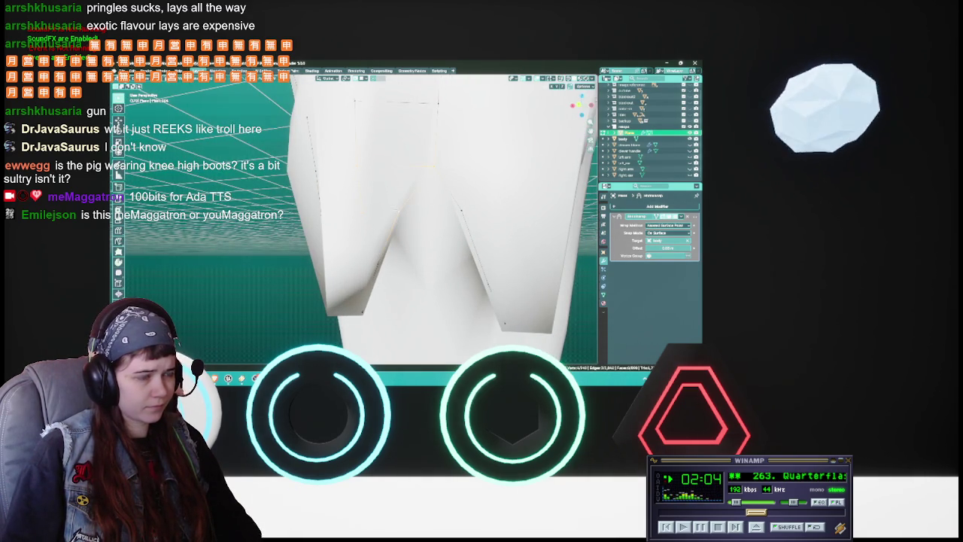
pyautogui.moveTo(361, 214); pyautogui.dragTo(398, 220, button='middle')
pyautogui.hotkey('ctrl', 's')
pyautogui.press('Tab')
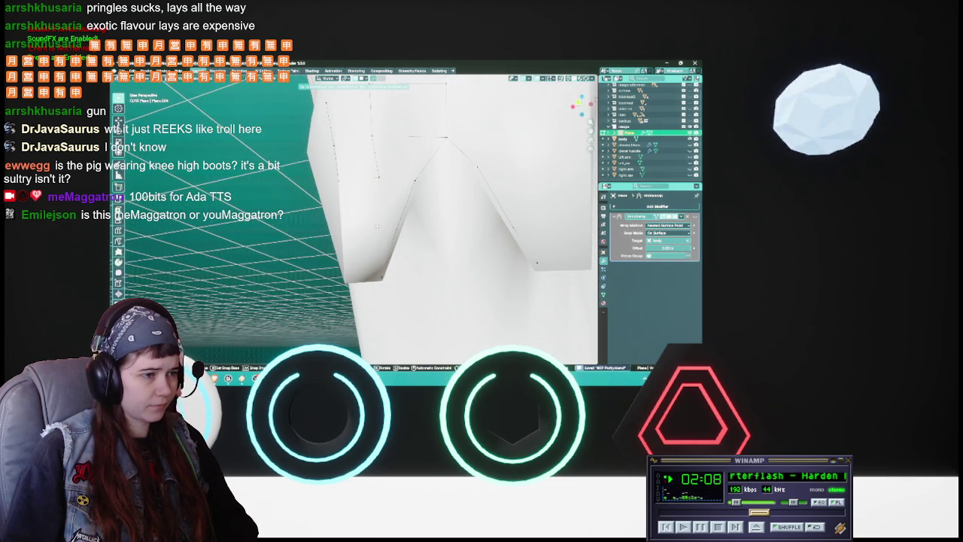
pyautogui.moveTo(398, 220)
pyautogui.mouseDown(button='middle')
pyautogui.moveTo(412, 222)
pyautogui.moveTo(382, 237)
pyautogui.mouseUp(button='middle')
# Reposition two rim vertices along the boot's notched edge.
pyautogui.press('g')
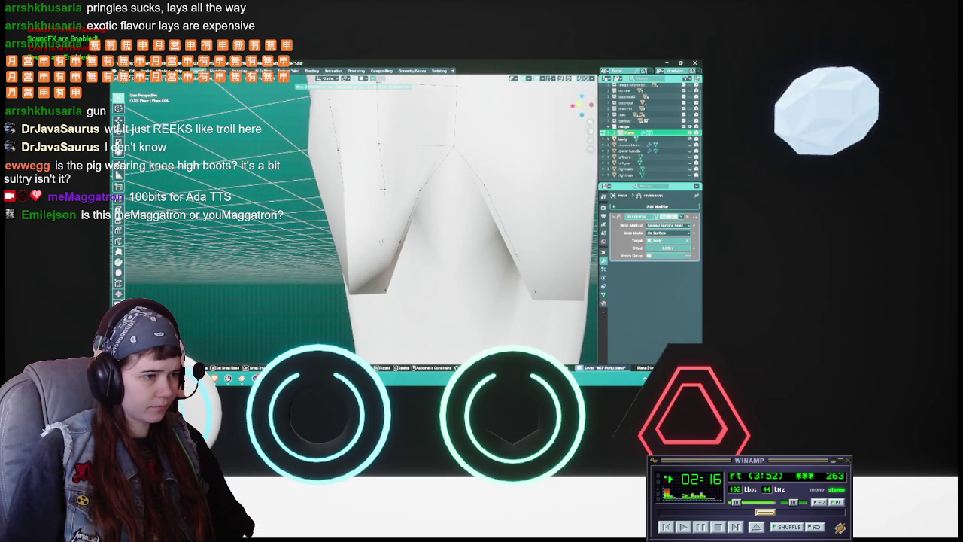
pyautogui.click(381, 240)
pyautogui.moveTo(382, 240); pyautogui.dragTo(385, 235, button='middle')
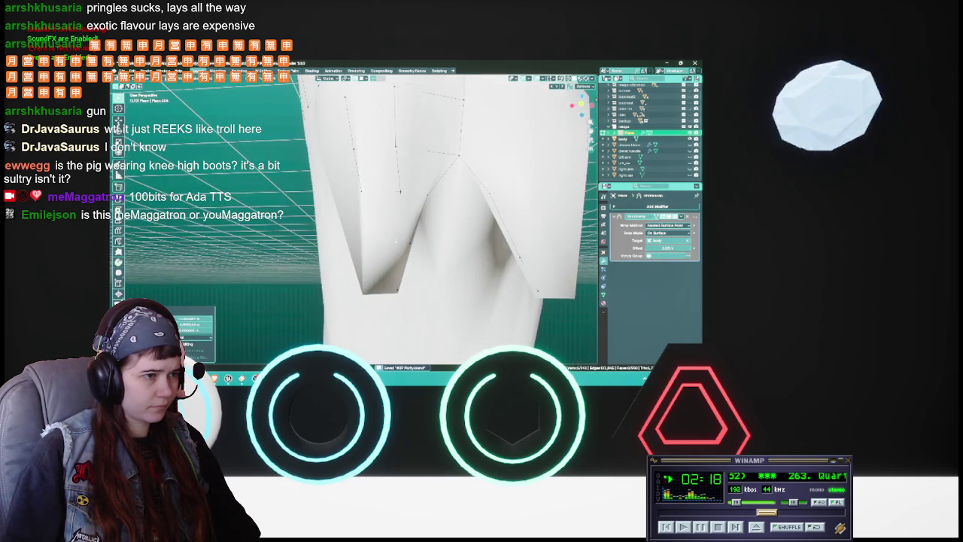
pyautogui.press('g')
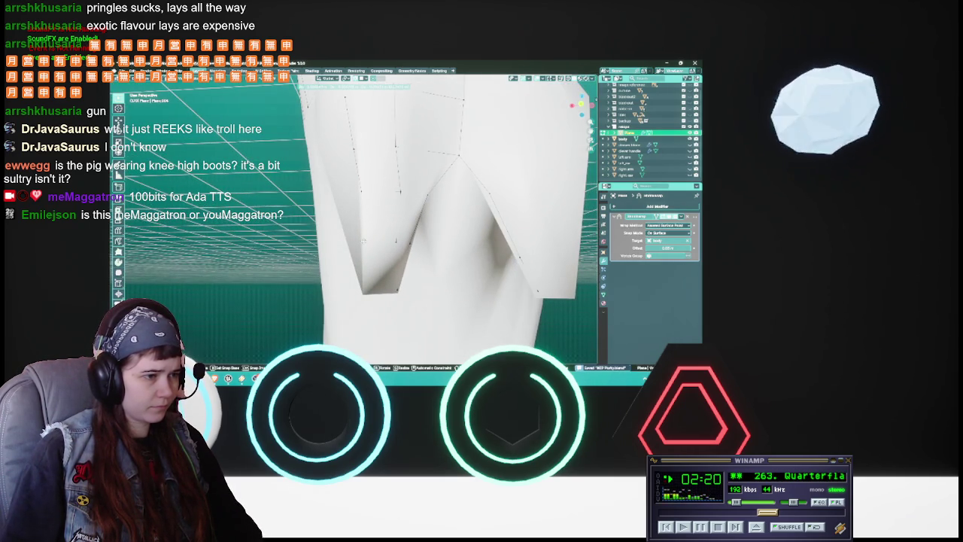
pyautogui.click(363, 240)
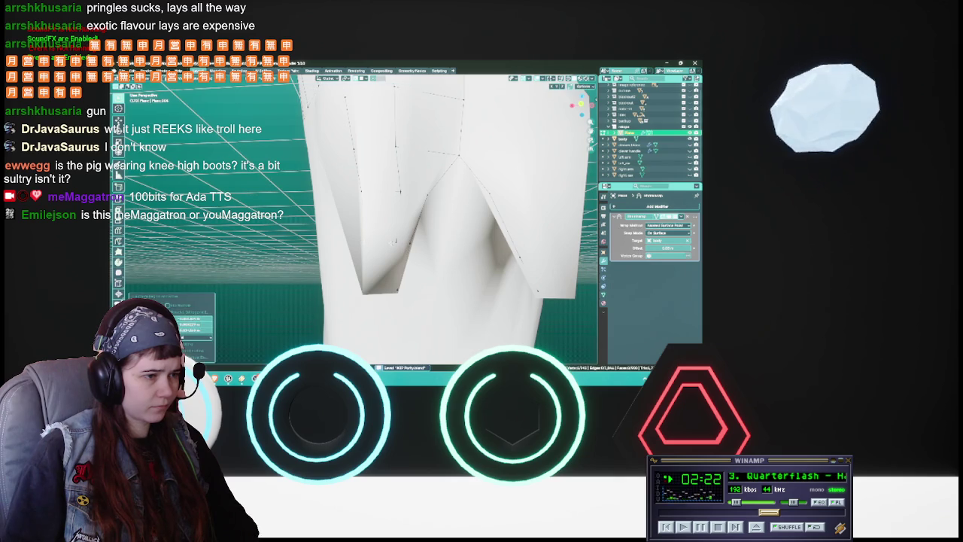
pyautogui.press('g')
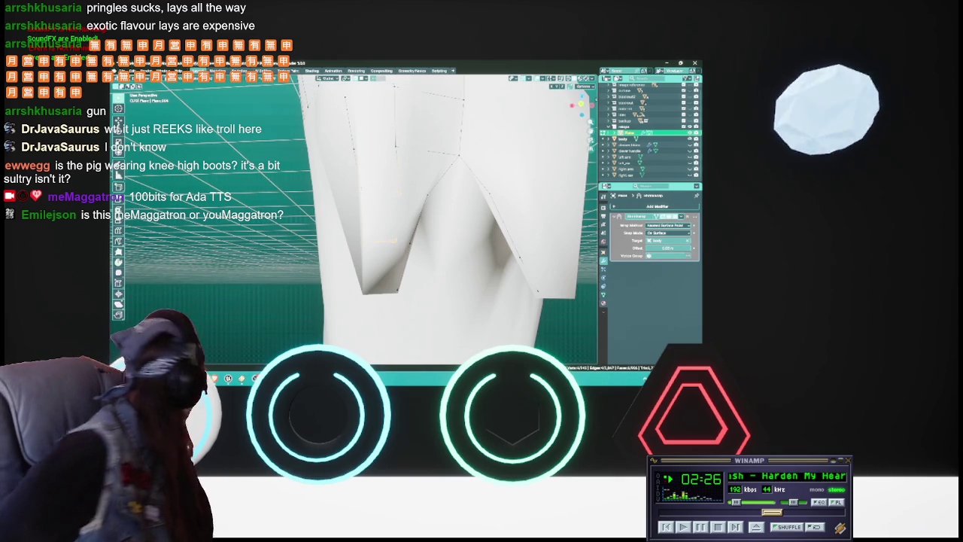
# Move one more notch vertex, then inspect the notched edge from several angles.
pyautogui.moveTo(391, 241)
pyautogui.mouseDown(button='middle')
pyautogui.moveTo(400, 242)
pyautogui.moveTo(387, 241)
pyautogui.mouseUp(button='middle')
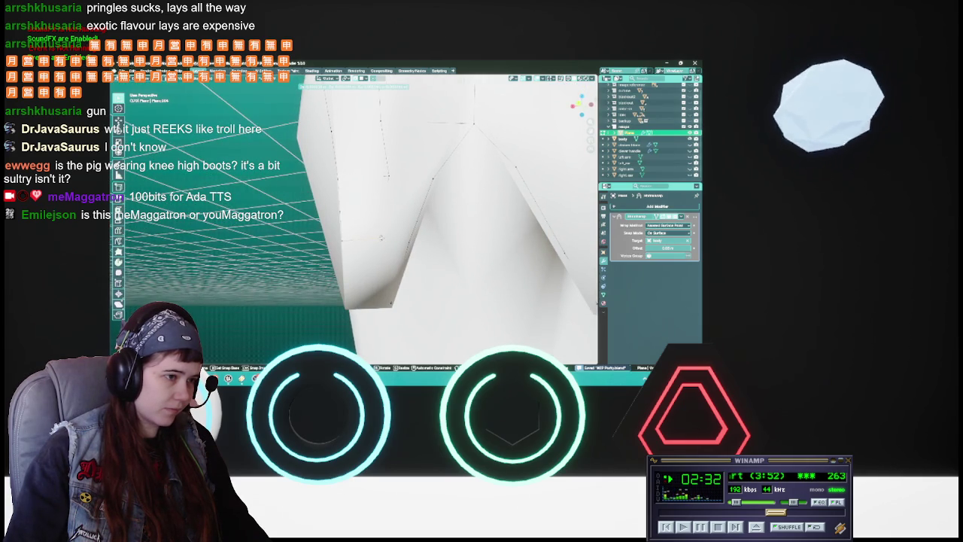
pyautogui.moveTo(383, 238)
pyautogui.mouseDown(button='middle')
pyautogui.moveTo(395, 239)
pyautogui.moveTo(399, 182)
pyautogui.moveTo(388, 242)
pyautogui.mouseUp(button='middle')
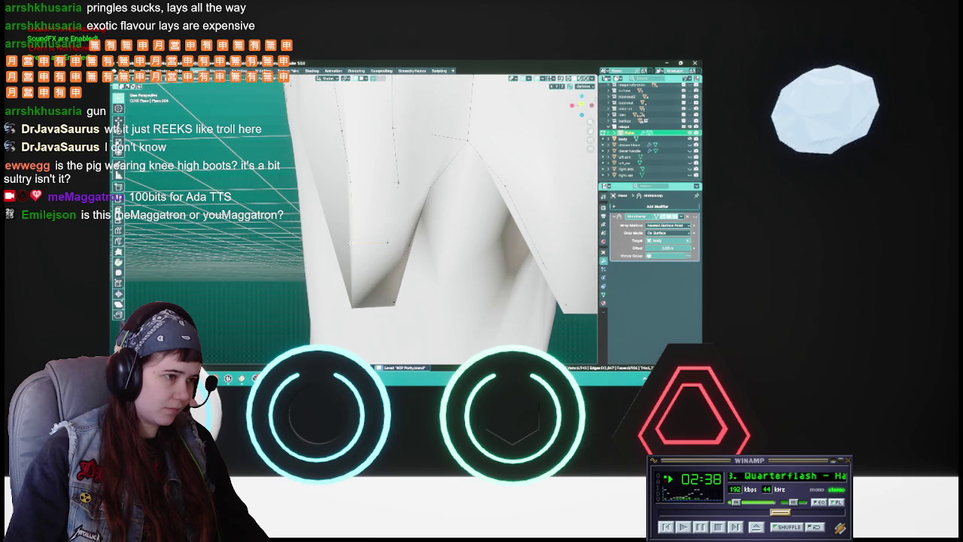
pyautogui.press('g')
pyautogui.click(387, 242)
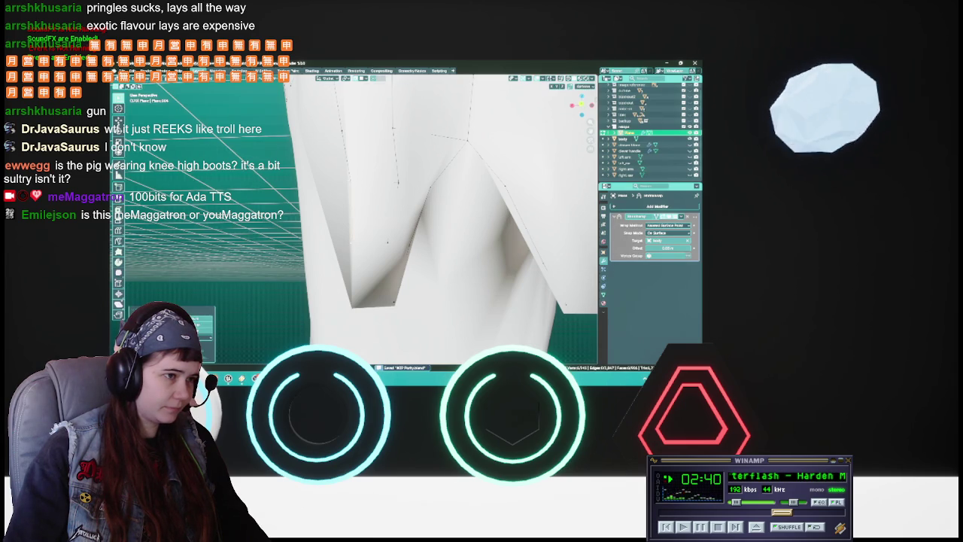
pyautogui.moveTo(387, 242); pyautogui.dragTo(451, 218, button='middle')
pyautogui.moveTo(362, 189); pyautogui.dragTo(362, 225, button='middle')
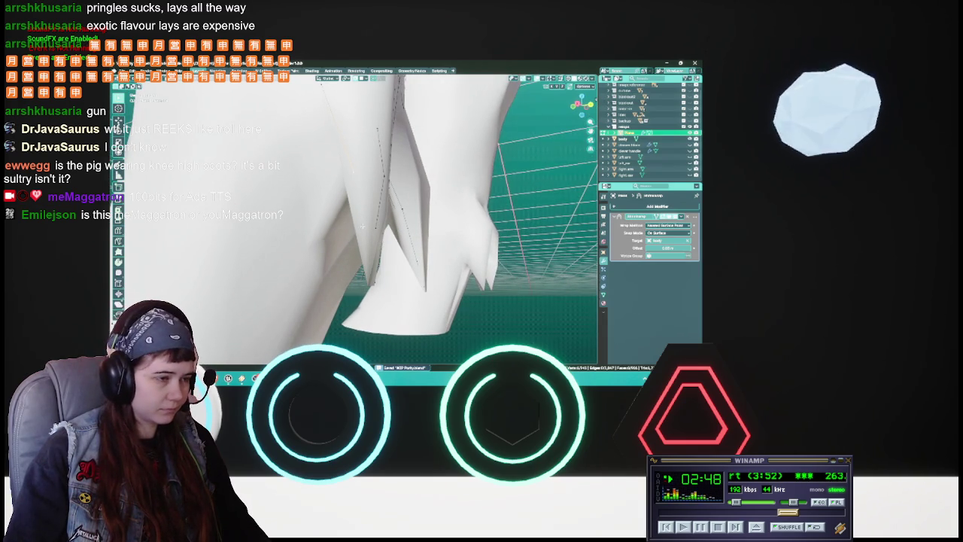
# Move another notch vertex on the boot's top edge and inspect the notches closely.
pyautogui.press('g')
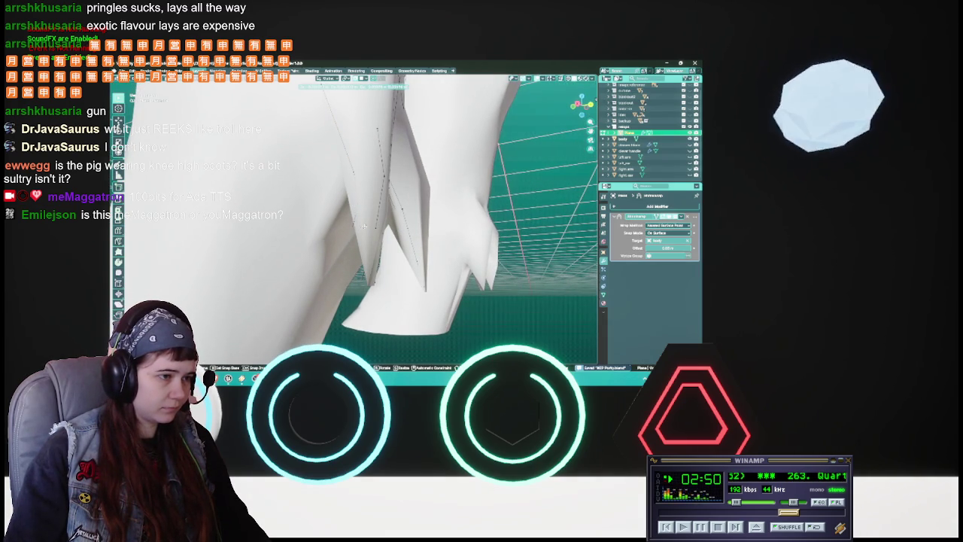
pyautogui.click(360, 226)
pyautogui.moveTo(360, 226); pyautogui.dragTo(367, 227, button='middle')
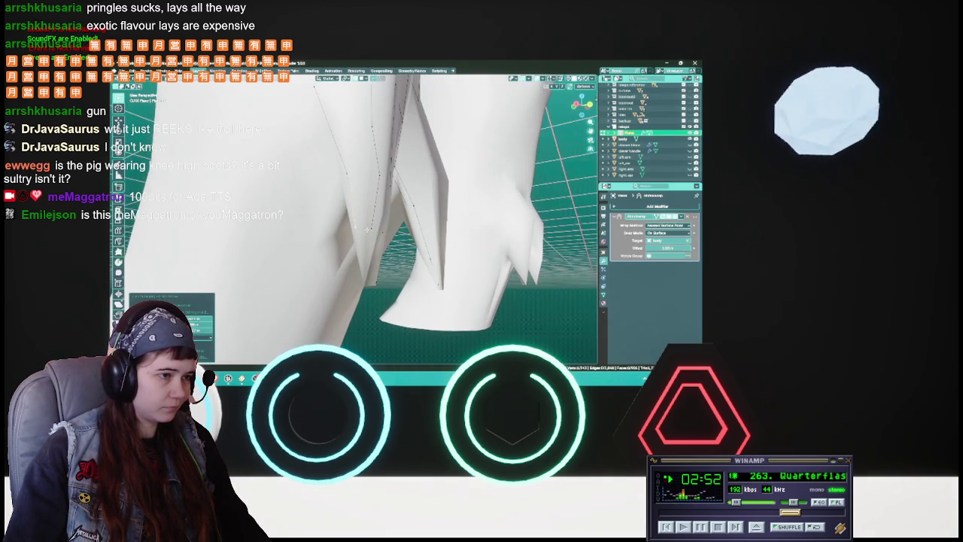
pyautogui.press('g')
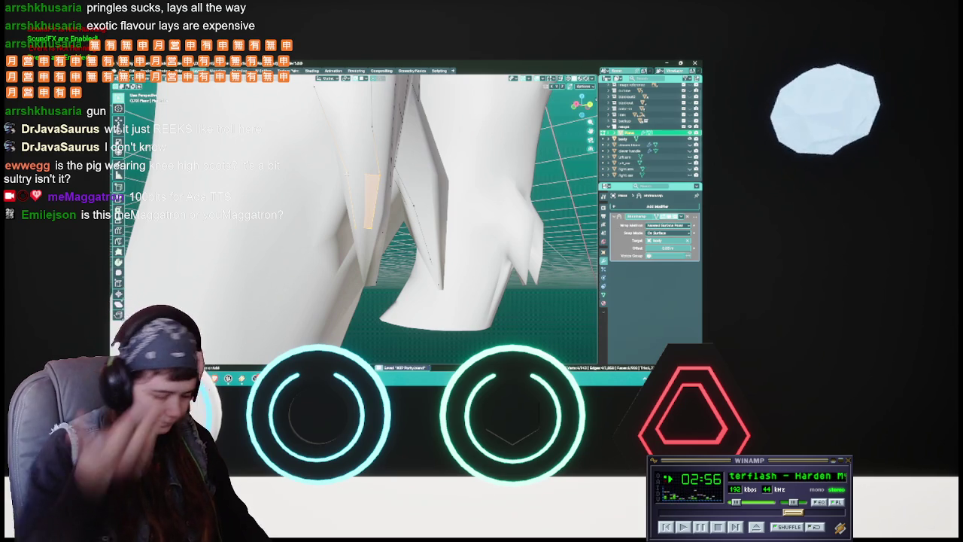
pyautogui.moveTo(347, 172)
pyautogui.mouseDown(button='middle')
pyautogui.moveTo(331, 242)
pyautogui.moveTo(405, 219)
pyautogui.moveTo(343, 216)
pyautogui.moveTo(362, 194)
pyautogui.mouseUp(button='middle')
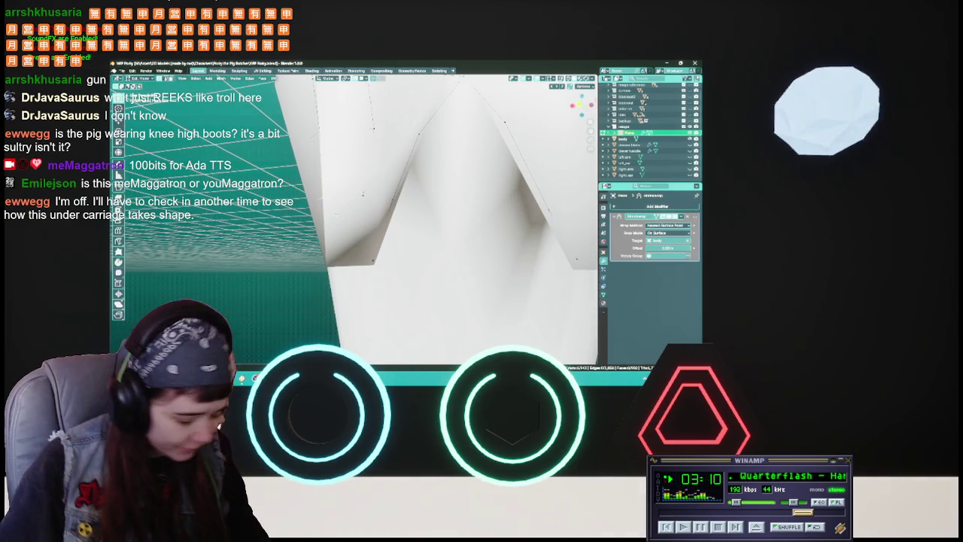
# Save WIP Porky.blend and move the first V-notch vertex into place.
pyautogui.hotkey('ctrl', 's')
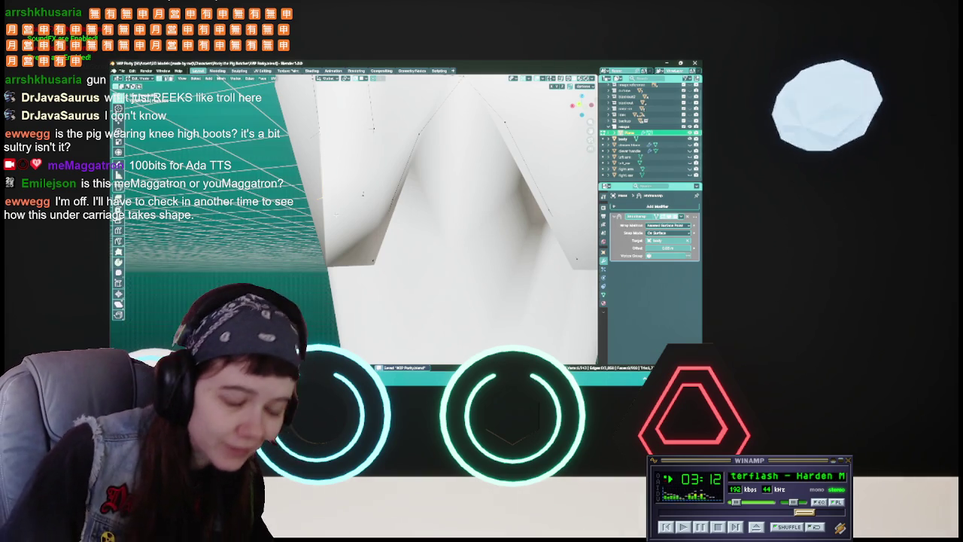
pyautogui.moveTo(422, 218)
pyautogui.mouseDown(button='middle')
pyautogui.moveTo(459, 222)
pyautogui.moveTo(433, 219)
pyautogui.mouseUp(button='middle')
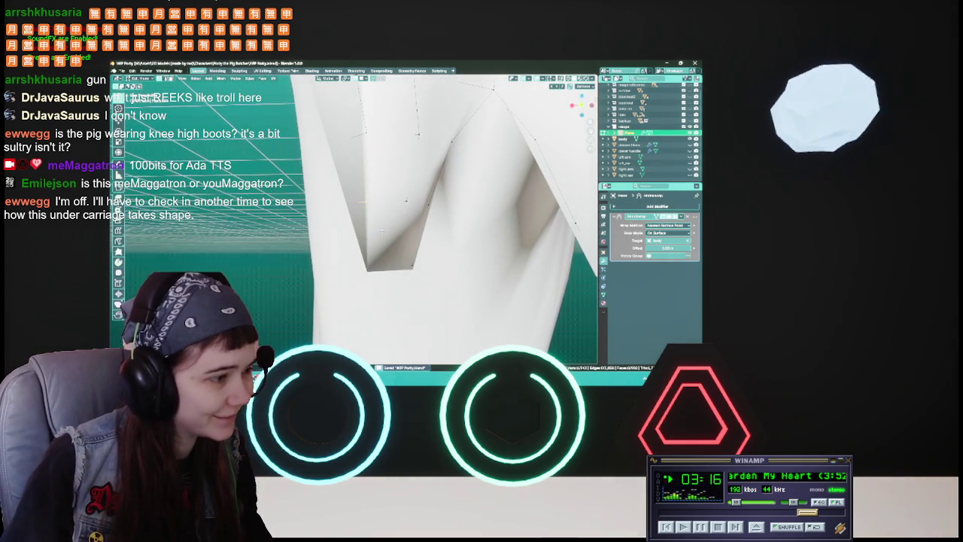
pyautogui.press('g')
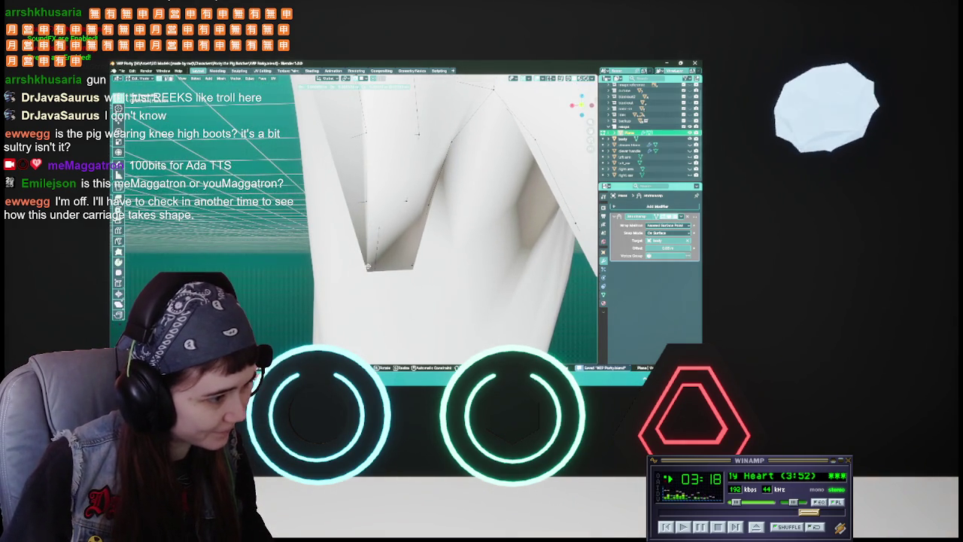
pyautogui.click(368, 265)
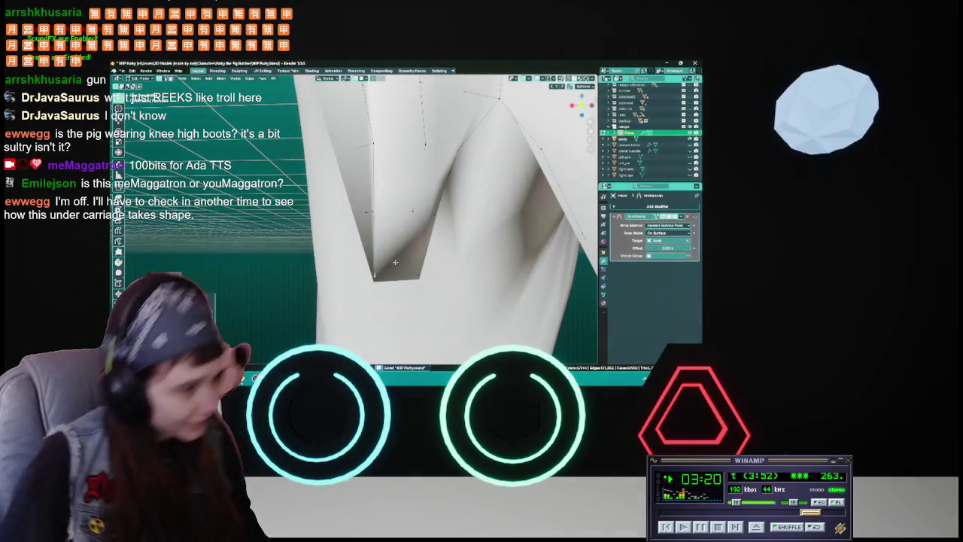
pyautogui.moveTo(394, 262); pyautogui.dragTo(397, 256)
pyautogui.moveTo(398, 256)
pyautogui.mouseDown(button='middle')
pyautogui.moveTo(377, 202)
pyautogui.moveTo(377, 210)
pyautogui.mouseUp(button='middle')
# Move the notch vertex twice and then the corner vertex, saving after each.
pyautogui.press('g')
pyautogui.click(382, 225)
pyautogui.press('g')
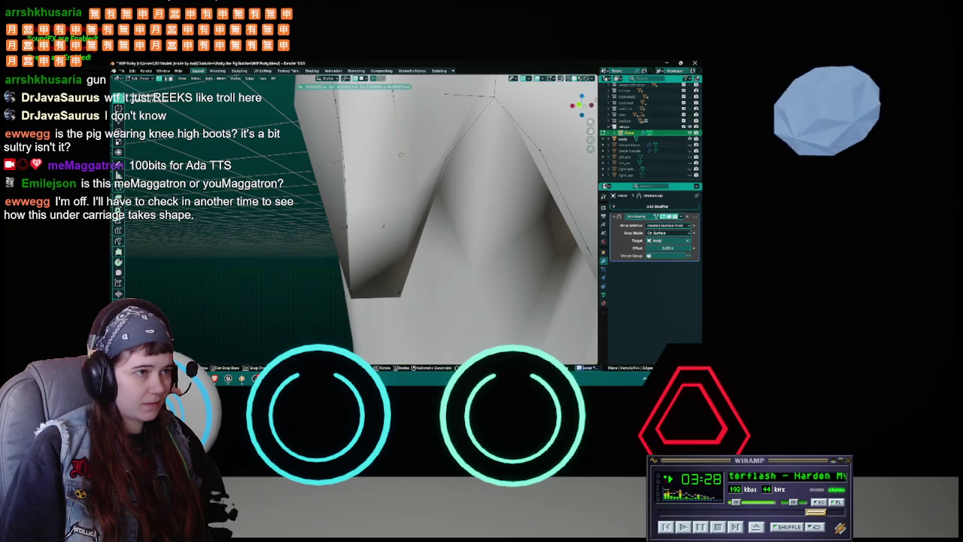
pyautogui.click(391, 154)
pyautogui.hotkey('ctrl', 's')
pyautogui.moveTo(391, 155)
pyautogui.mouseDown(button='middle')
pyautogui.moveTo(356, 244)
pyautogui.moveTo(377, 262)
pyautogui.mouseUp(button='middle')
pyautogui.press('g')
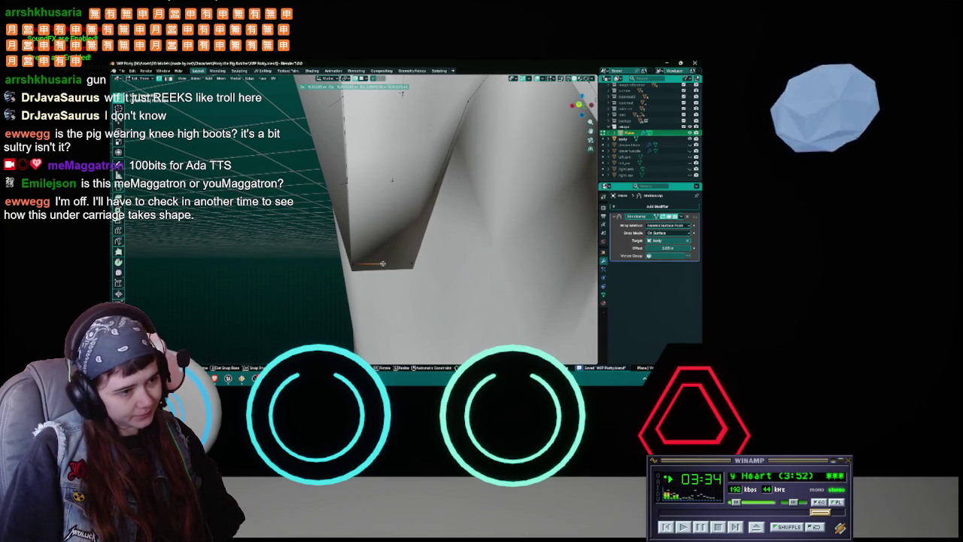
pyautogui.click(383, 262)
pyautogui.hotkey('ctrl', 's')
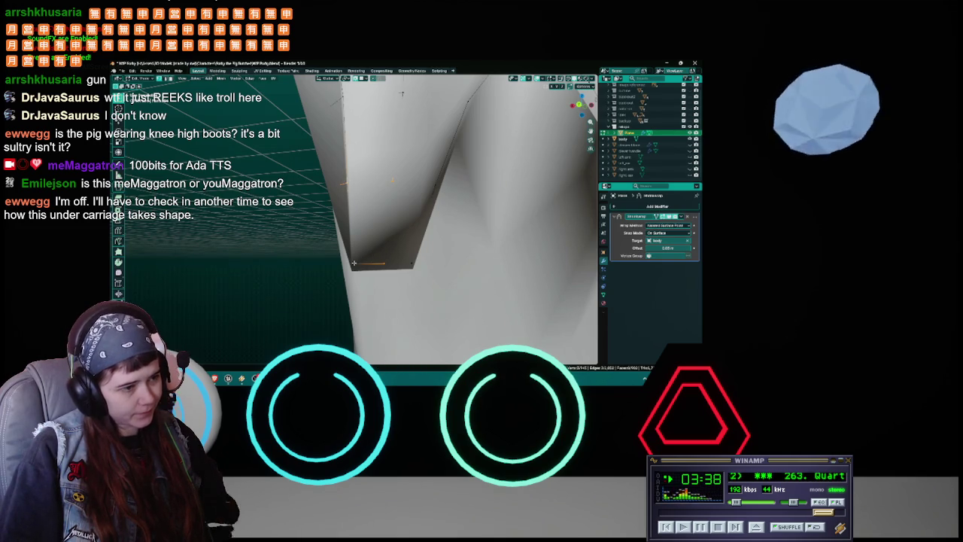
# Select the lower corner vertex of the notch and reposition it.
pyautogui.click(389, 181)
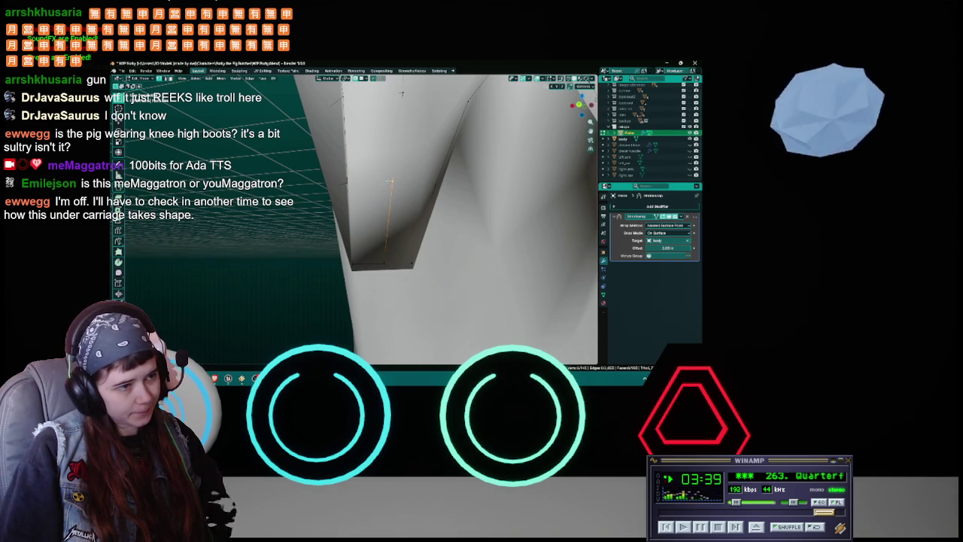
pyautogui.click(385, 260)
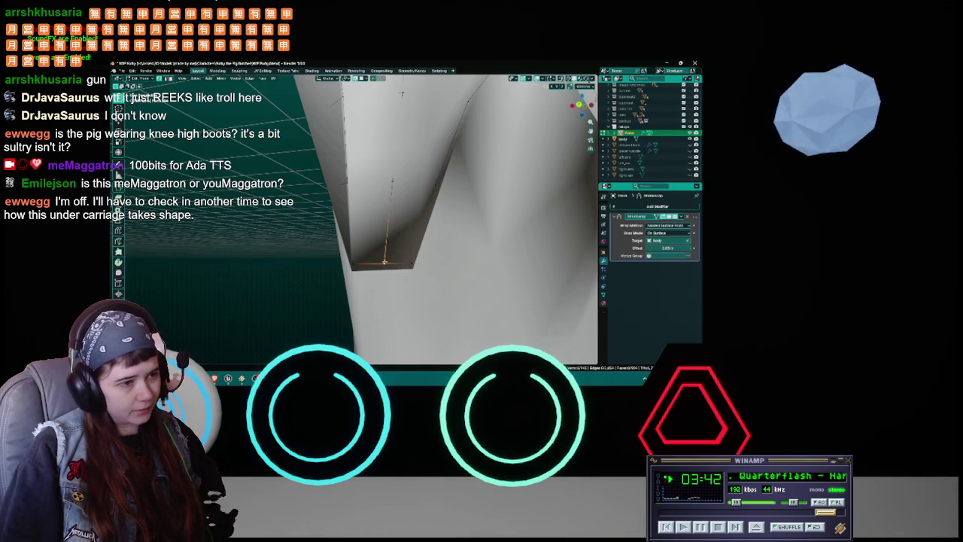
pyautogui.press('g')
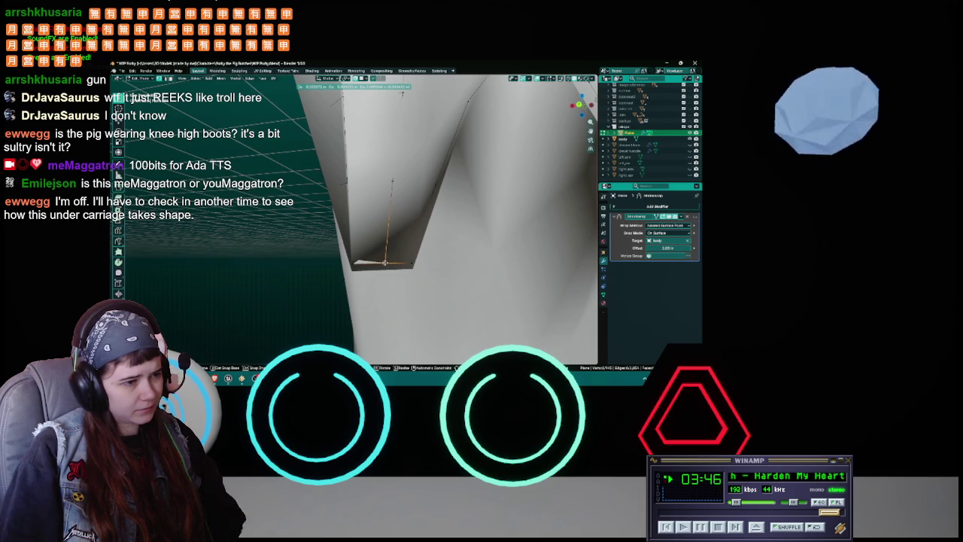
pyautogui.click(384, 263)
pyautogui.moveTo(379, 265)
pyautogui.mouseDown(button='middle')
pyautogui.moveTo(371, 271)
pyautogui.moveTo(450, 215)
pyautogui.moveTo(445, 280)
pyautogui.mouseUp(button='middle')
# Save WIP Porky.blend, abandon a move of the notch tip vertex, and save again.
pyautogui.hotkey('ctrl', 's')
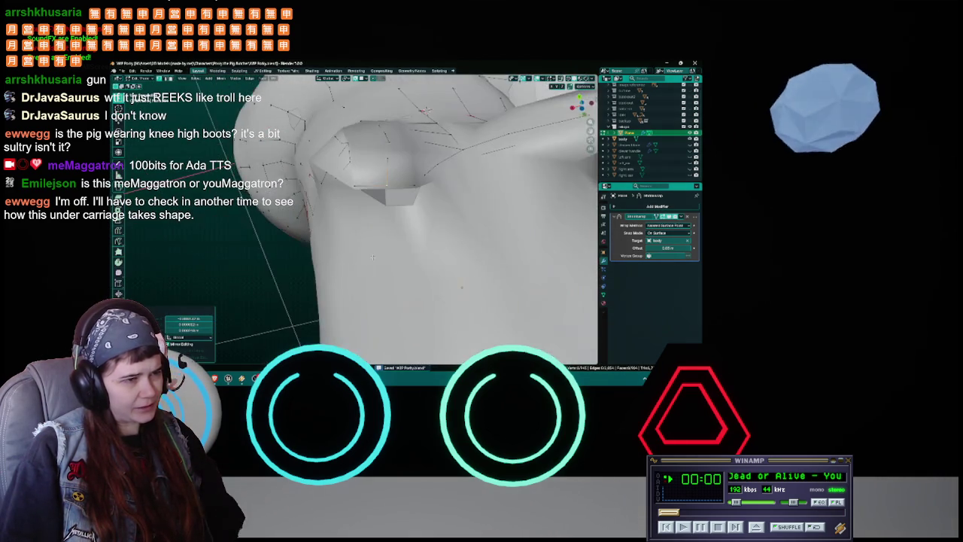
pyautogui.press('g')
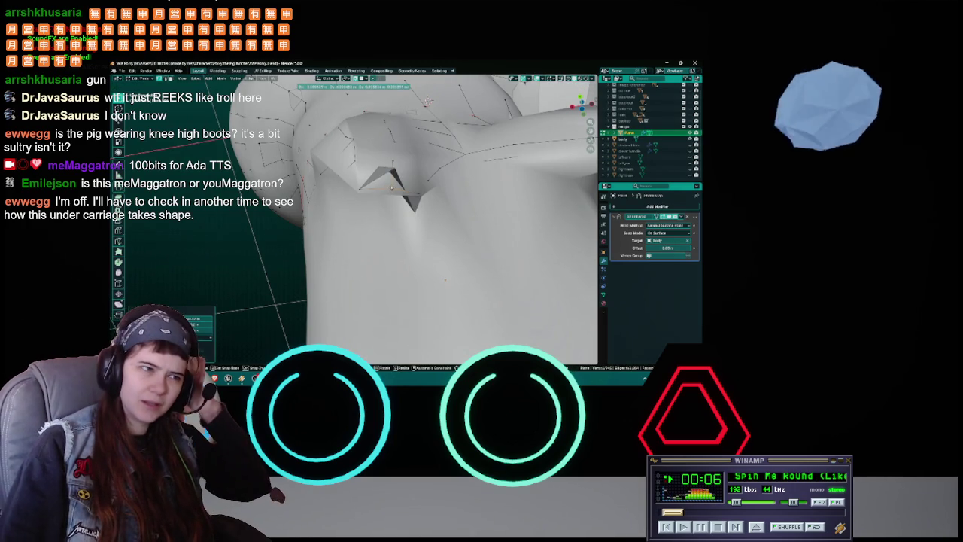
pyautogui.press('Escape')
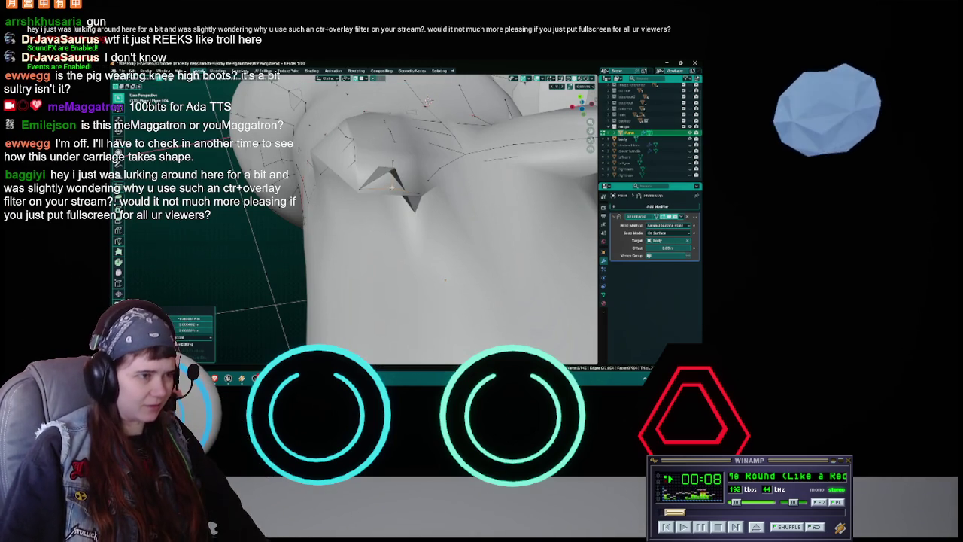
pyautogui.moveTo(399, 198)
pyautogui.mouseDown(button='middle')
pyautogui.moveTo(364, 209)
pyautogui.moveTo(376, 226)
pyautogui.mouseUp(button='middle')
pyautogui.hotkey('ctrl', 's')
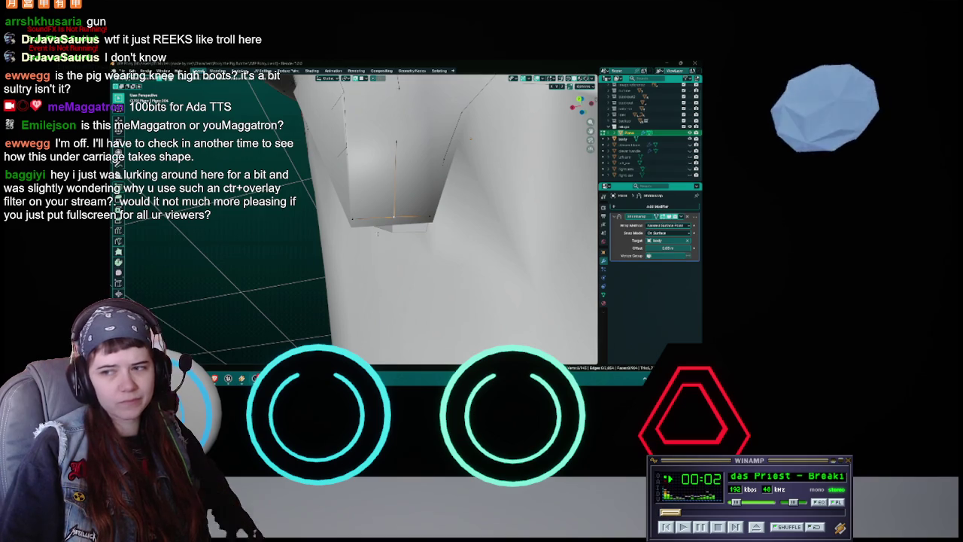
# Orbit around the boot and save WIP Porky.blend with Ctrl+S.
pyautogui.moveTo(377, 233); pyautogui.dragTo(387, 223, button='middle')
pyautogui.hotkey('ctrl', 's')
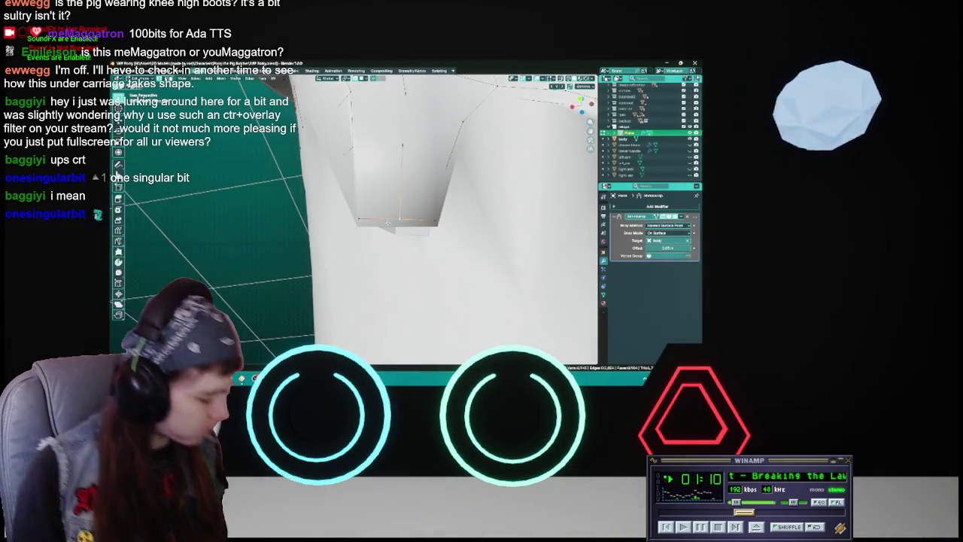
# Save WIP Porky.blend and view the boot's row of sharp V-shaped rim points from below.
pyautogui.moveTo(354, 218)
pyautogui.mouseDown(button='middle')
pyautogui.moveTo(328, 204)
pyautogui.moveTo(448, 228)
pyautogui.moveTo(395, 162)
pyautogui.moveTo(397, 182)
pyautogui.moveTo(360, 201)
pyautogui.moveTo(269, 206)
pyautogui.moveTo(225, 192)
pyautogui.mouseUp(button='middle')
pyautogui.hotkey('ctrl', 's')
pyautogui.hotkey('ctrl', 's')
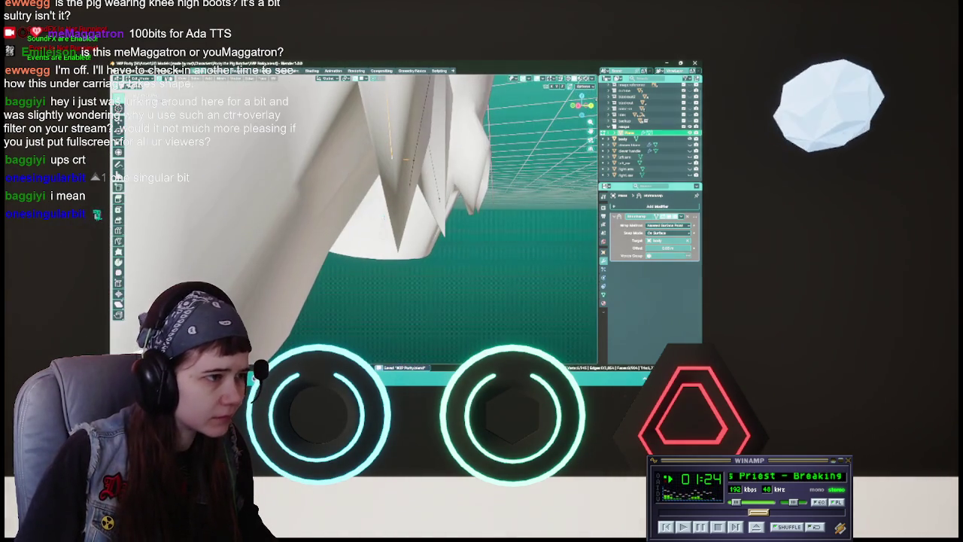
pyautogui.moveTo(413, 215); pyautogui.dragTo(406, 220, button='middle')
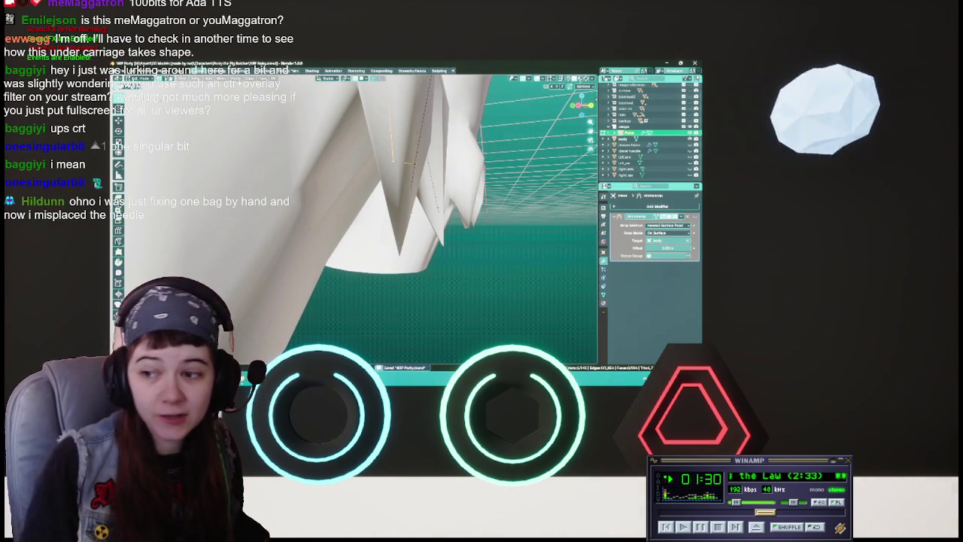
pyautogui.moveTo(406, 220); pyautogui.dragTo(400, 197, button='middle')
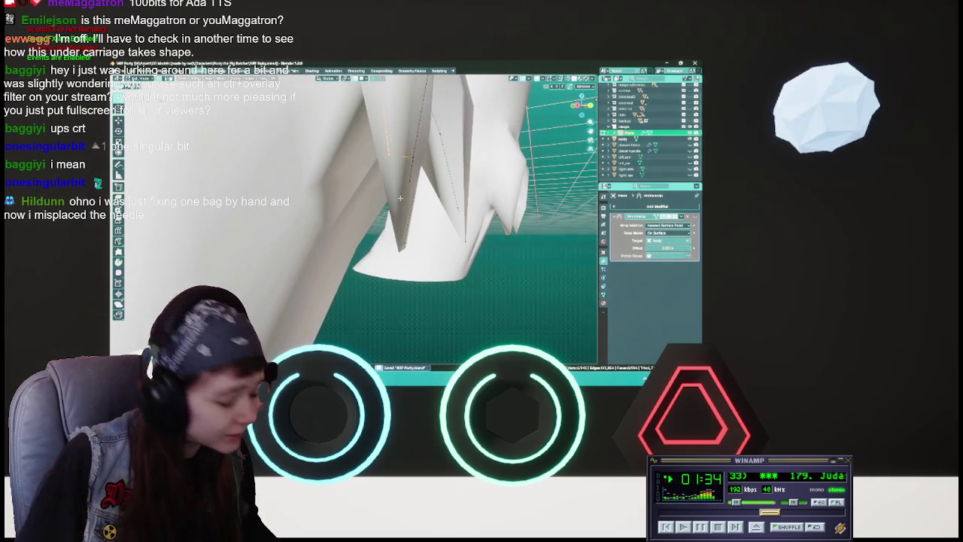